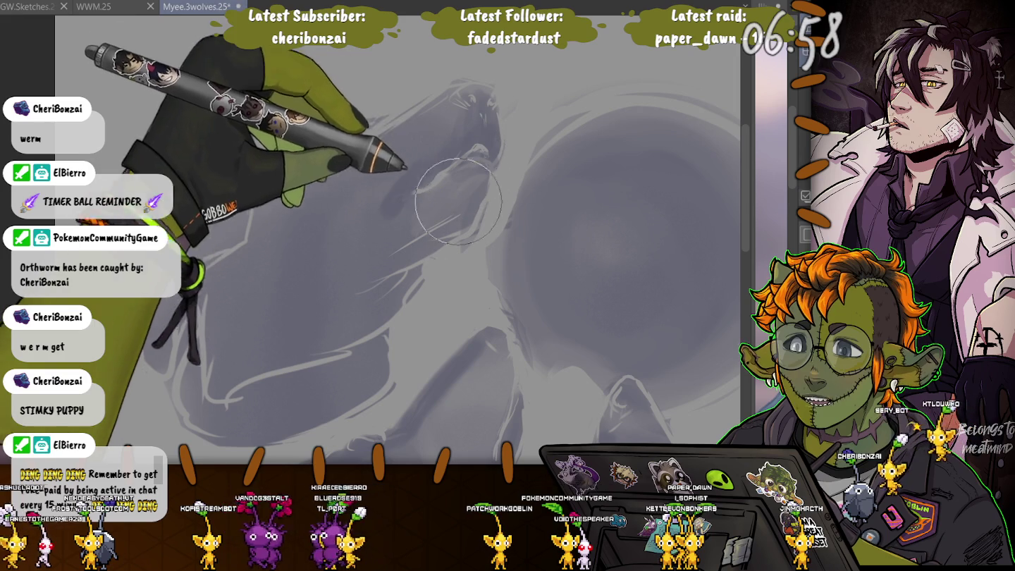
- Enlarge the brush and paint loose gray shading strokes along the top wolf's snout and neck
{"action": "key", "text": "bracketright"}
{"action": "key", "text": "bracketright"}
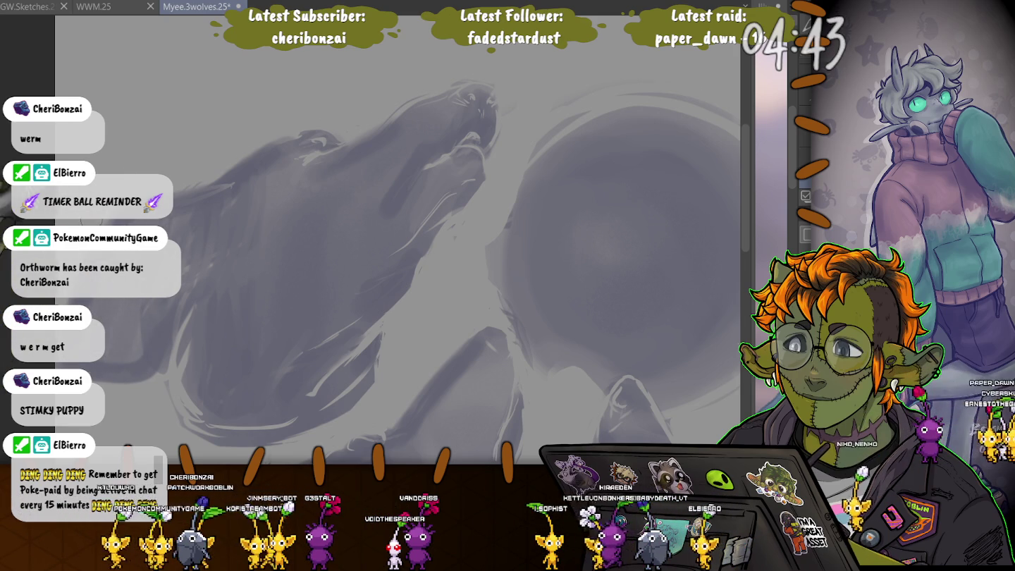
- Lasso the top wolf's head and shift it slightly up and to the right
{"action": "scroll", "coordinate": [126, 200], "scroll_direction": "down", "scroll_amount": 3}
{"action": "left_click_drag", "start_coordinate": [317, 283], "coordinate": [437, 237]}
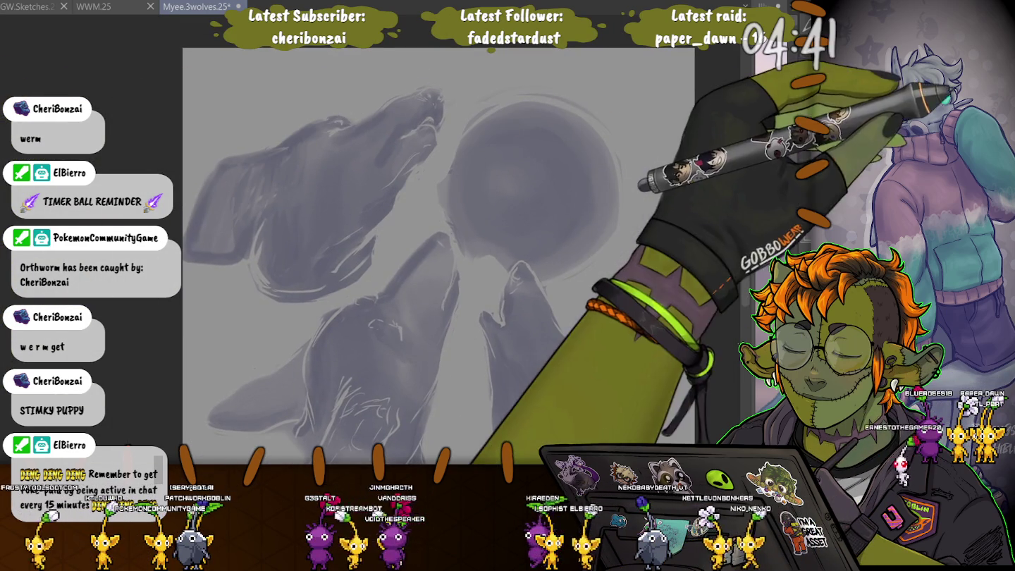
{"action": "mouse_move", "coordinate": [418, 71]}
{"action": "left_mouse_down"}
{"action": "mouse_move", "coordinate": [388, 261]}
{"action": "mouse_move", "coordinate": [415, 71]}
{"action": "left_mouse_up"}
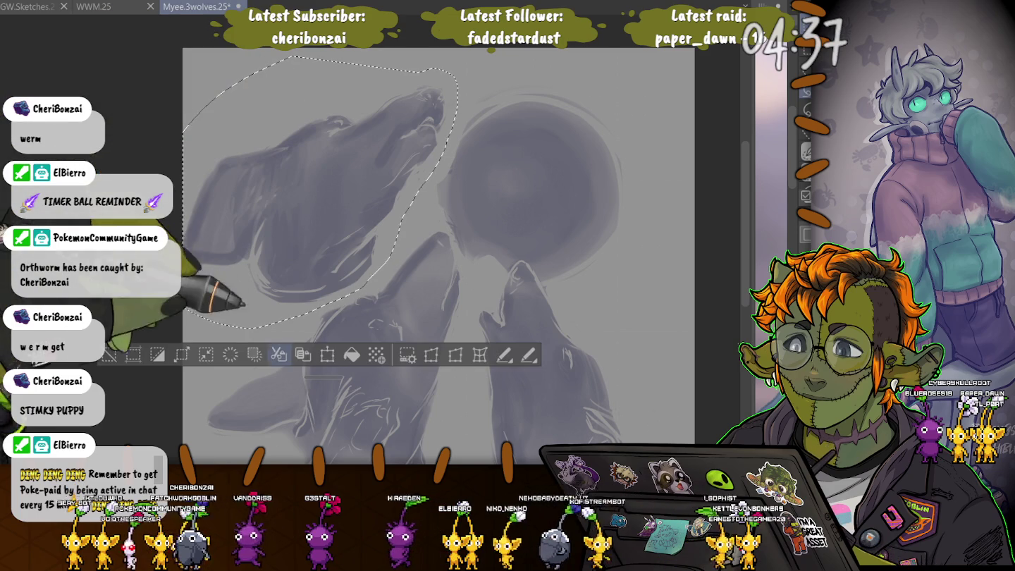
{"action": "left_click", "coordinate": [327, 354]}
{"action": "left_click_drag", "start_coordinate": [324, 198], "coordinate": [338, 183]}
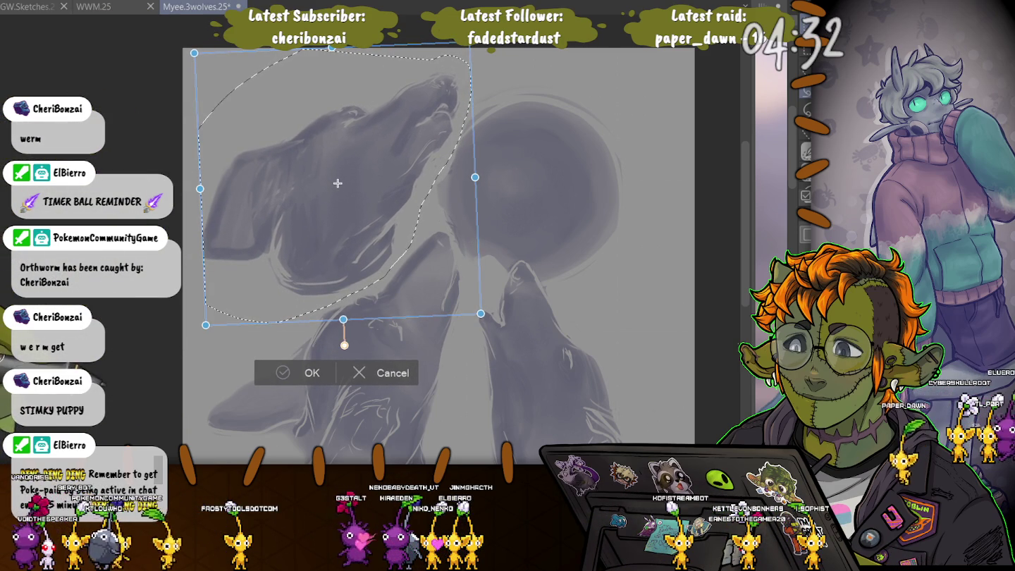
{"action": "key", "text": "Return"}
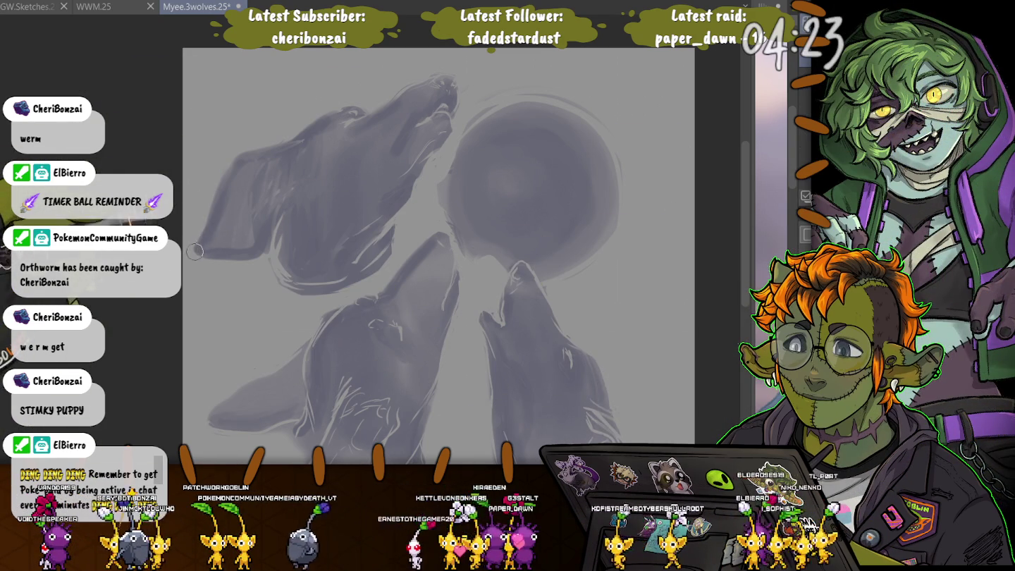
- Paint darker shading and pale highlight strokes on the top wolf's head and ear, resizing the brush
{"action": "key", "text": "bracketright"}
{"action": "key", "text": "bracketright"}
{"action": "key", "text": "bracketright"}
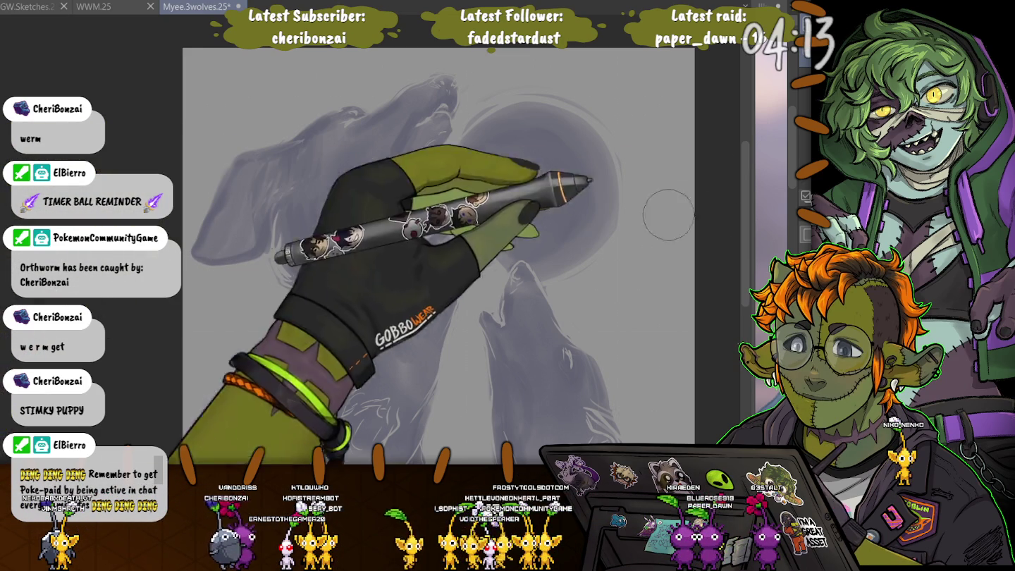
{"action": "key", "text": "bracketleft"}
{"action": "key", "text": "bracketleft"}
{"action": "key", "text": "bracketleft"}
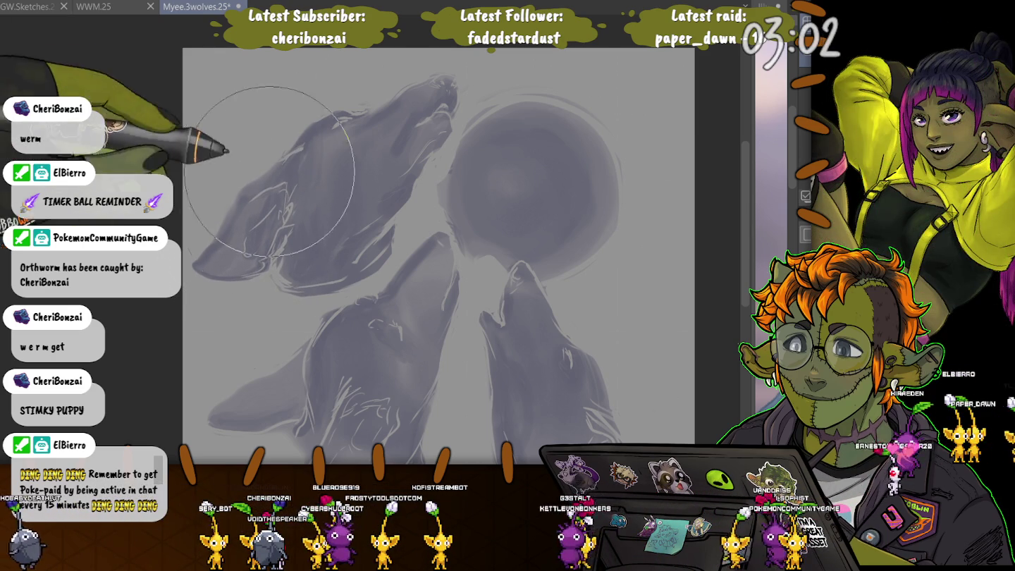
{"action": "key", "text": "bracketleft"}
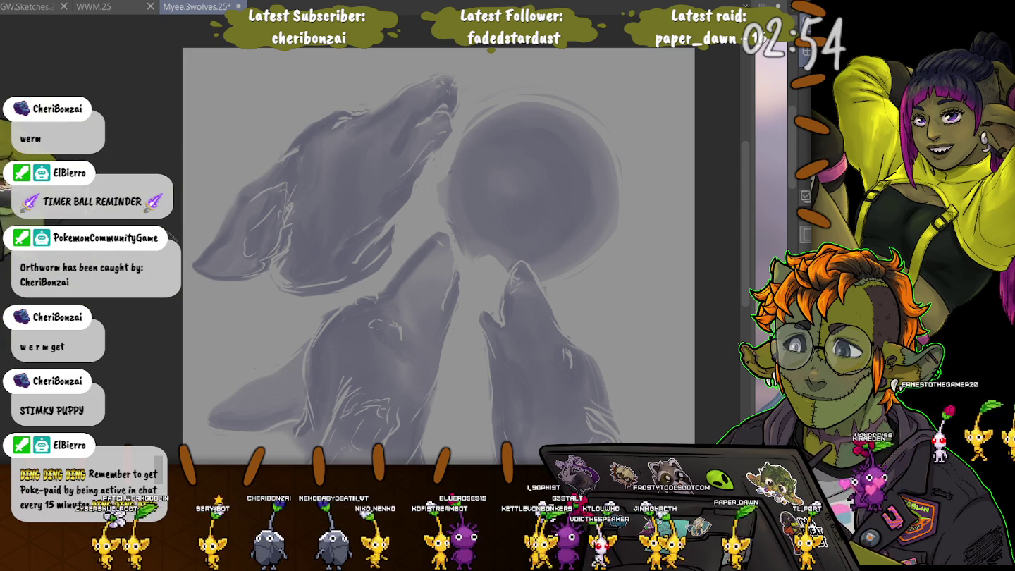
{"action": "scroll", "coordinate": [437, 247], "scroll_direction": "down", "scroll_amount": 2}
- Trace thin pale highlight lines along the edges of the three wolves and the moon
{"action": "scroll", "coordinate": [437, 247], "scroll_direction": "up", "scroll_amount": 2}
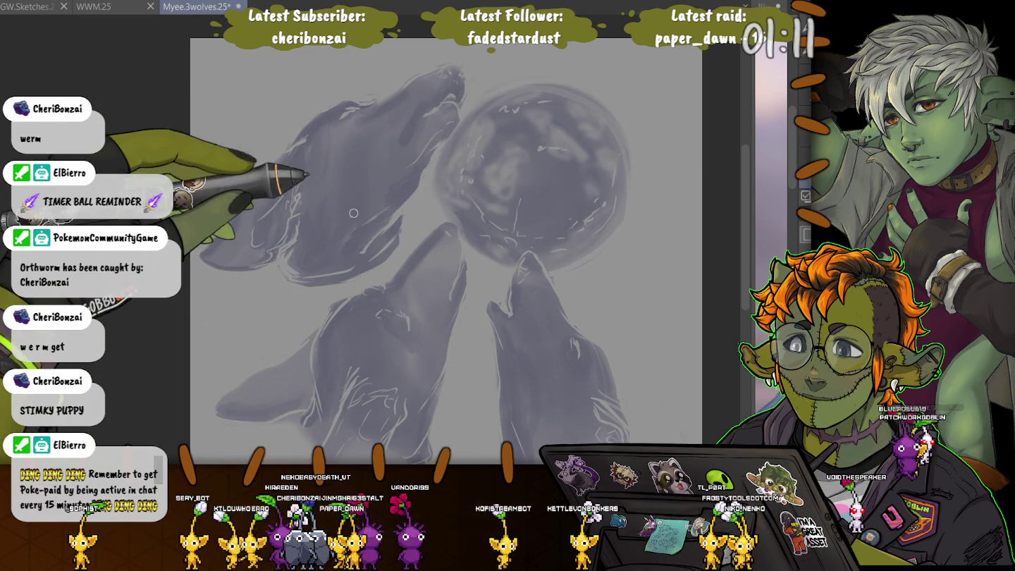
{"action": "scroll", "coordinate": [489, 218], "scroll_direction": "up", "scroll_amount": 2}
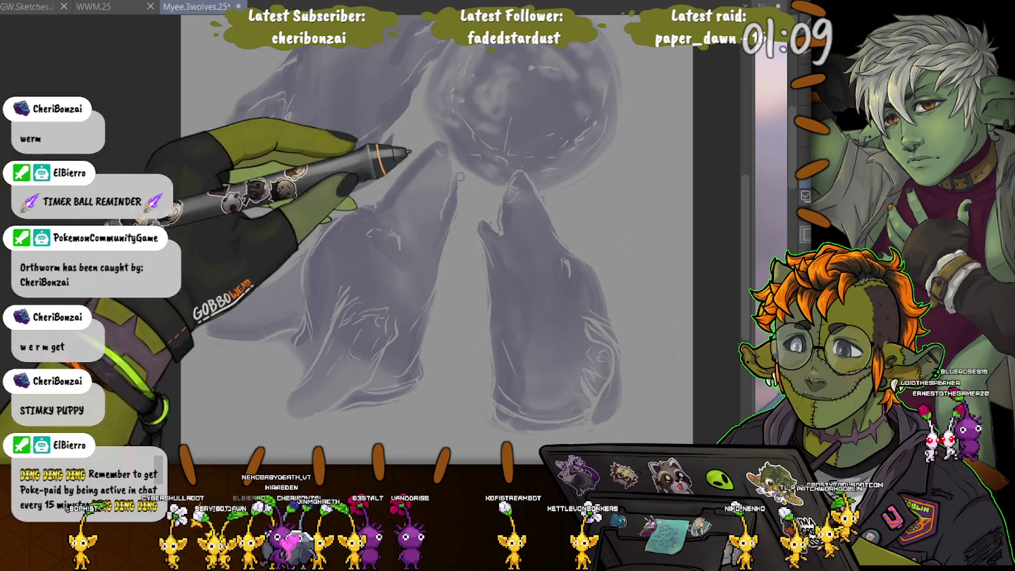
{"action": "scroll", "coordinate": [490, 219], "scroll_direction": "up", "scroll_amount": 2}
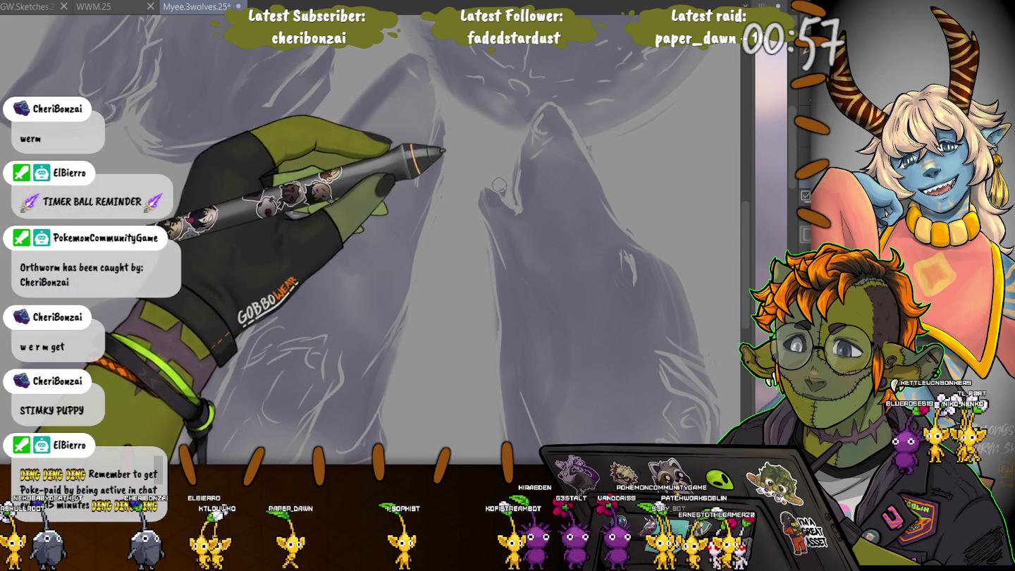
{"action": "scroll", "coordinate": [506, 182], "scroll_direction": "down", "scroll_amount": 3}
{"action": "scroll", "coordinate": [506, 181], "scroll_direction": "down", "scroll_amount": 2}
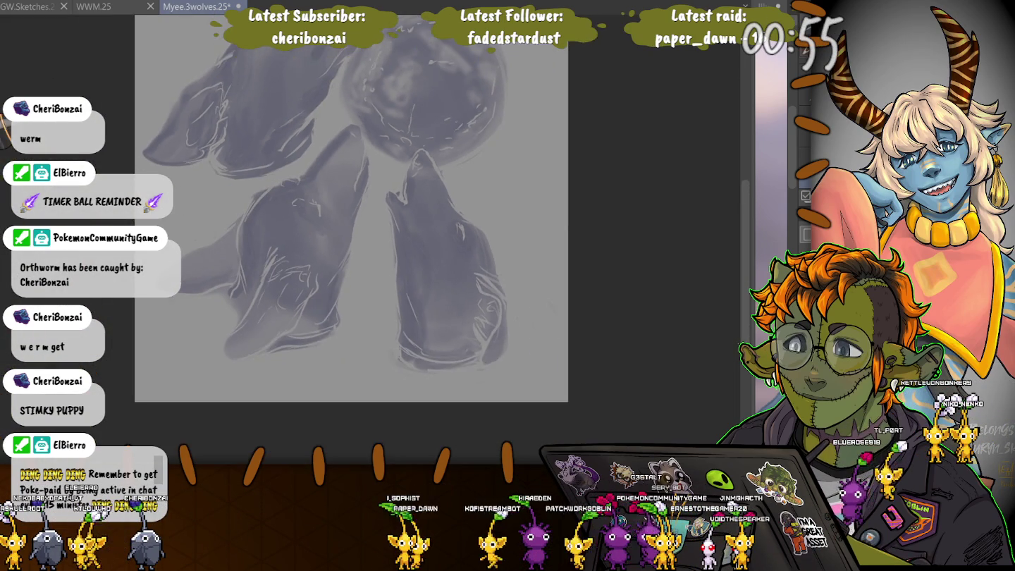
{"action": "scroll", "coordinate": [505, 182], "scroll_direction": "down", "scroll_amount": 1}
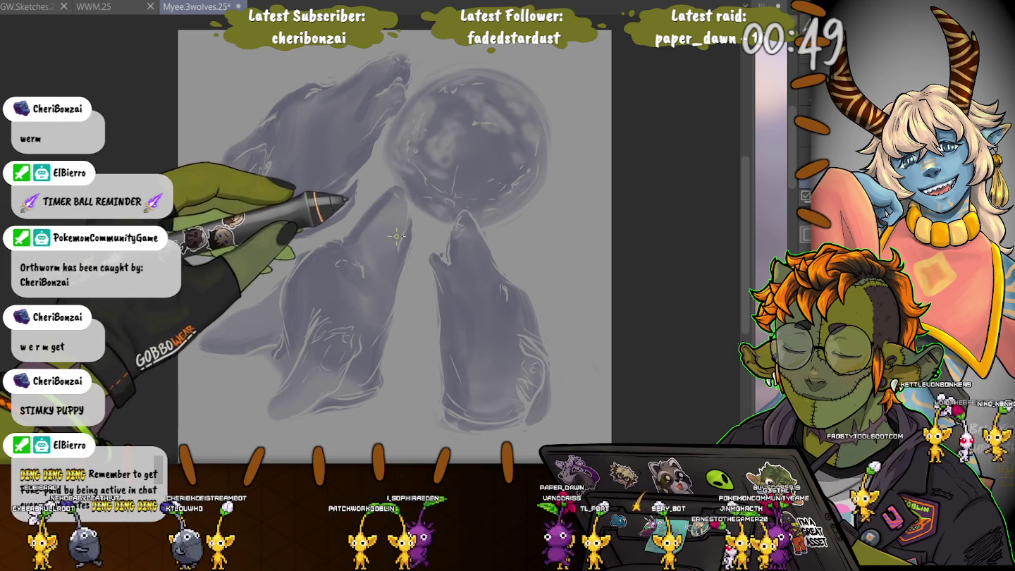
{"action": "scroll", "coordinate": [395, 231], "scroll_direction": "up", "scroll_amount": 2}
{"action": "scroll", "coordinate": [395, 232], "scroll_direction": "up", "scroll_amount": 1}
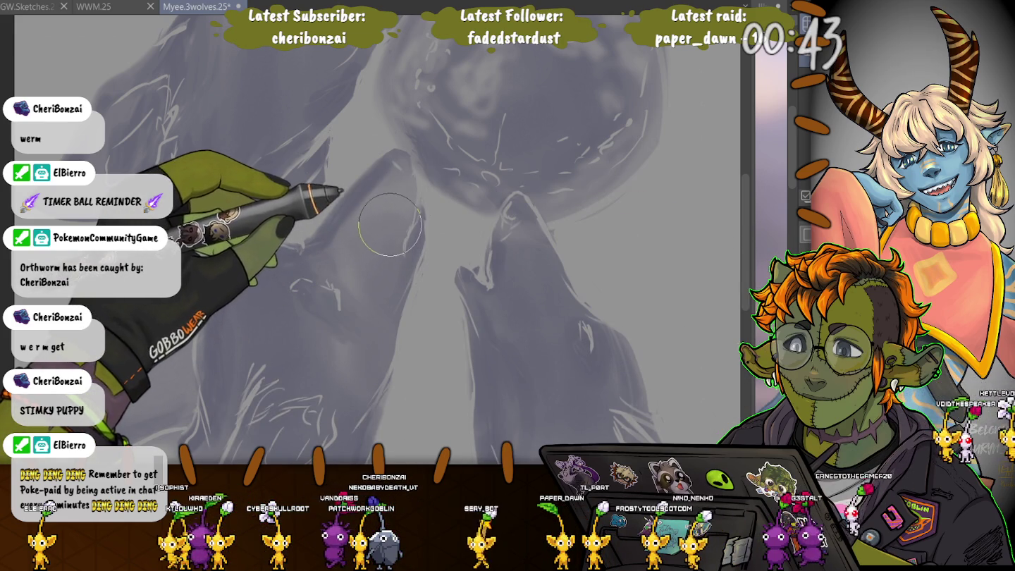
{"action": "key", "text": "bracketleft"}
{"action": "key", "text": "bracketleft"}
{"action": "key", "text": "bracketleft"}
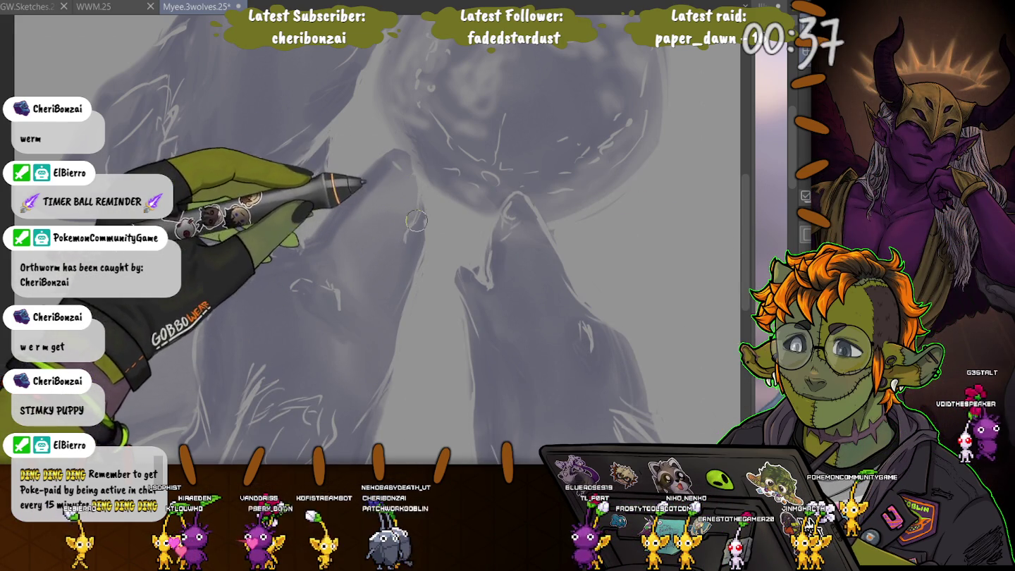
{"action": "key", "text": "ctrl+0"}
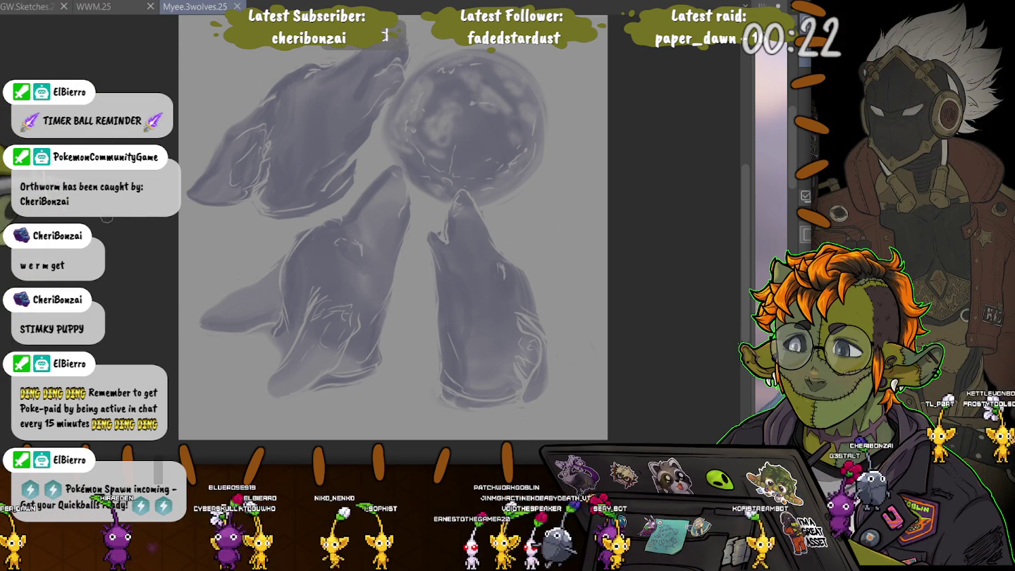
- Add a highlight stroke to the lower-left wolf and begin transforming the whole artwork
{"action": "scroll", "coordinate": [395, 233], "scroll_direction": "up", "scroll_amount": 1}
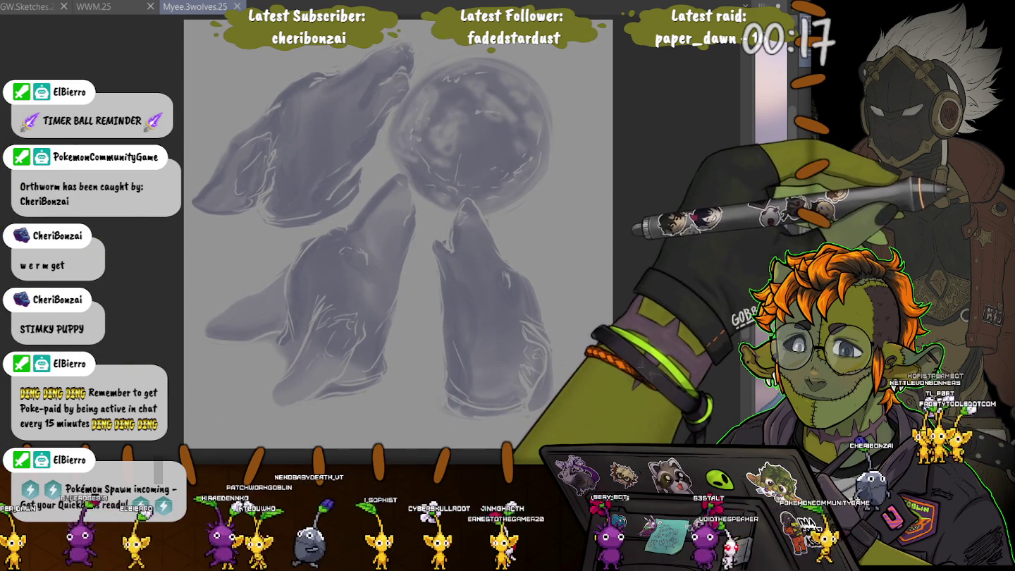
{"action": "mouse_move", "coordinate": [324, 360]}
{"action": "left_mouse_down"}
{"action": "mouse_move", "coordinate": [285, 352]}
{"action": "mouse_move", "coordinate": [282, 334]}
{"action": "left_mouse_up"}
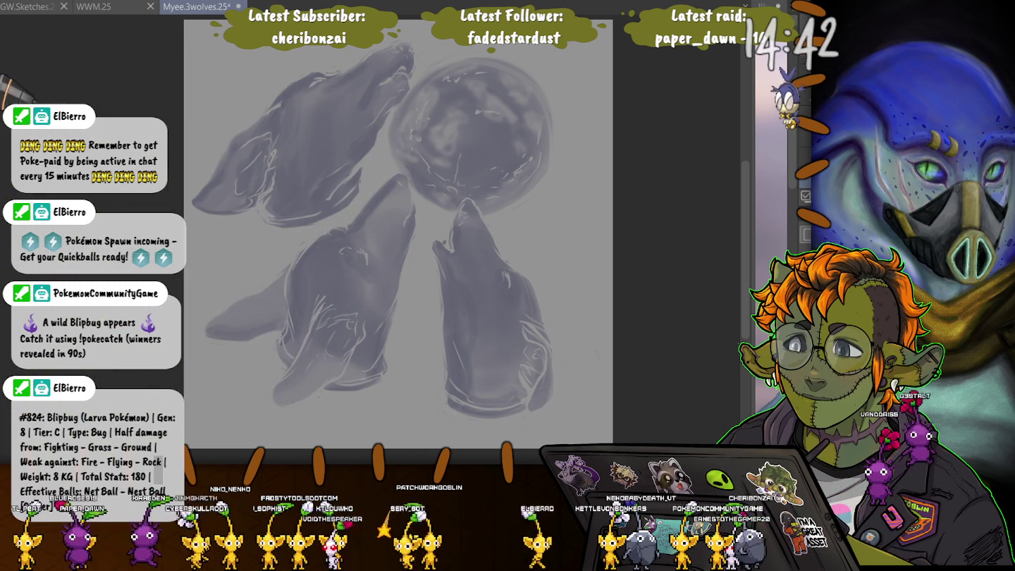
{"action": "left_click_drag", "start_coordinate": [395, 398], "coordinate": [437, 425]}
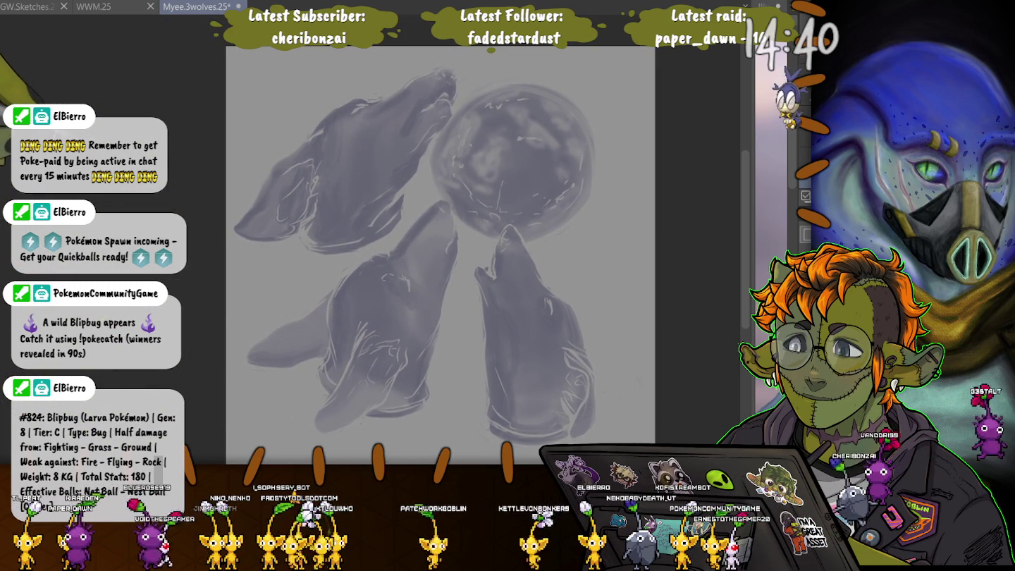
{"action": "key", "text": "ctrl+t"}
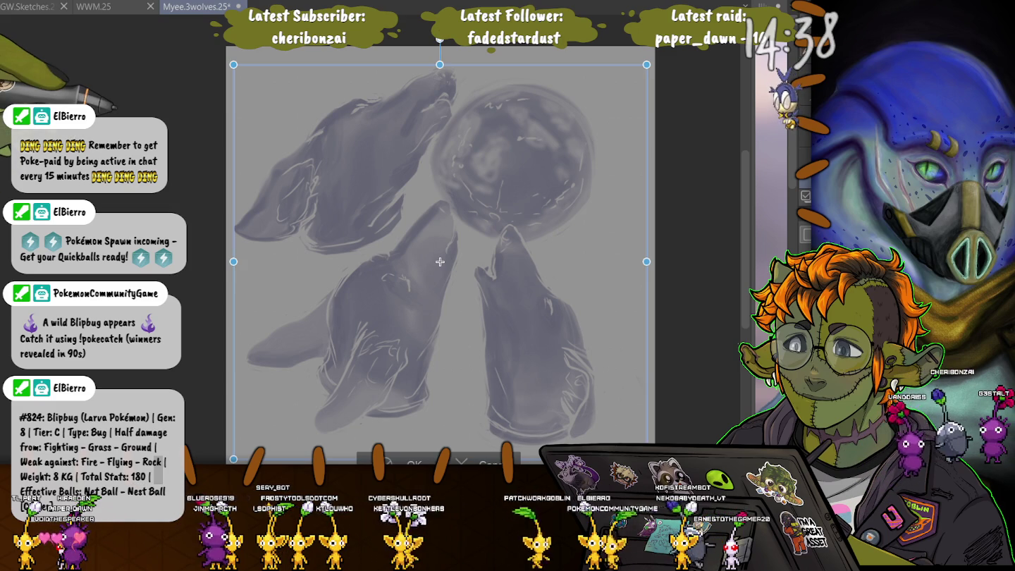
- Nudge the whole wolves-and-moon artwork slightly to the right and commit the transform
{"action": "left_click_drag", "start_coordinate": [441, 263], "coordinate": [453, 261]}
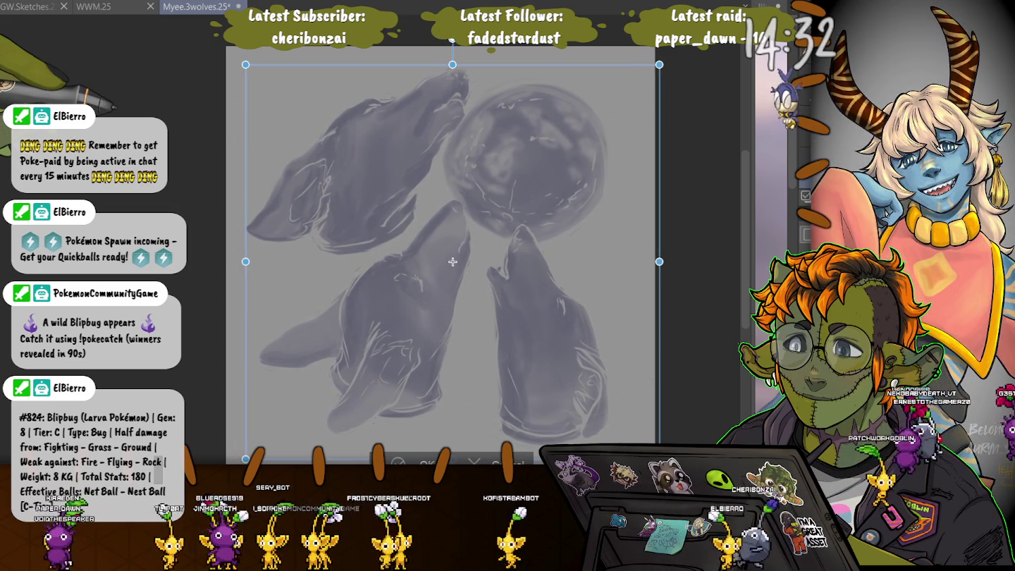
{"action": "key", "text": "Return"}
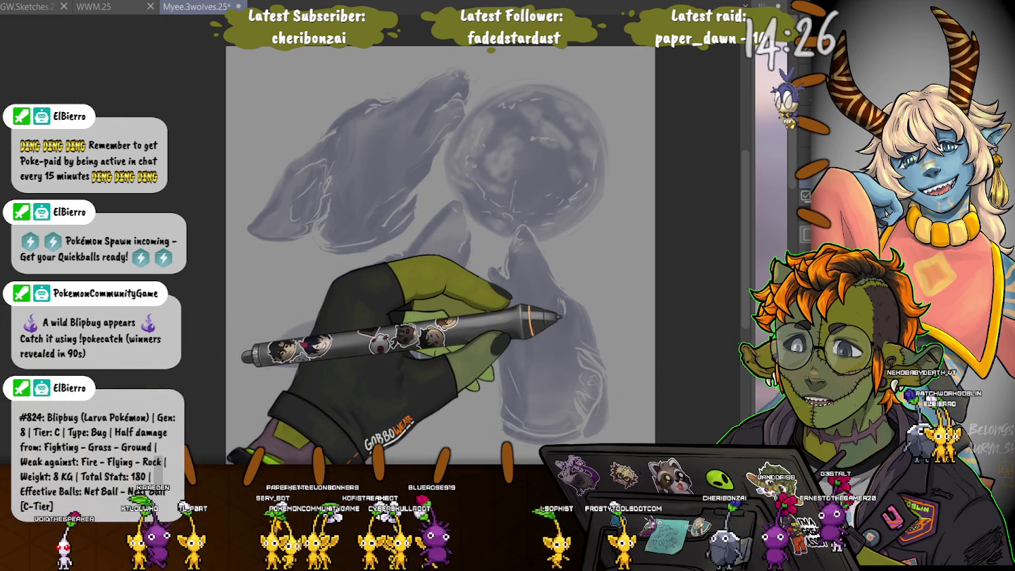
{"action": "key", "text": "ctrl+t"}
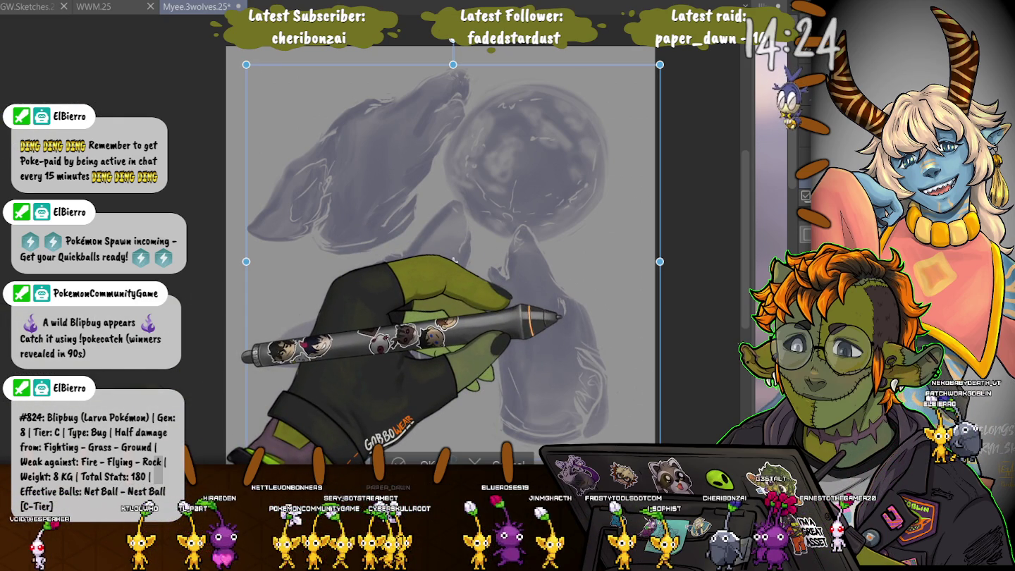
{"action": "key", "text": "Return"}
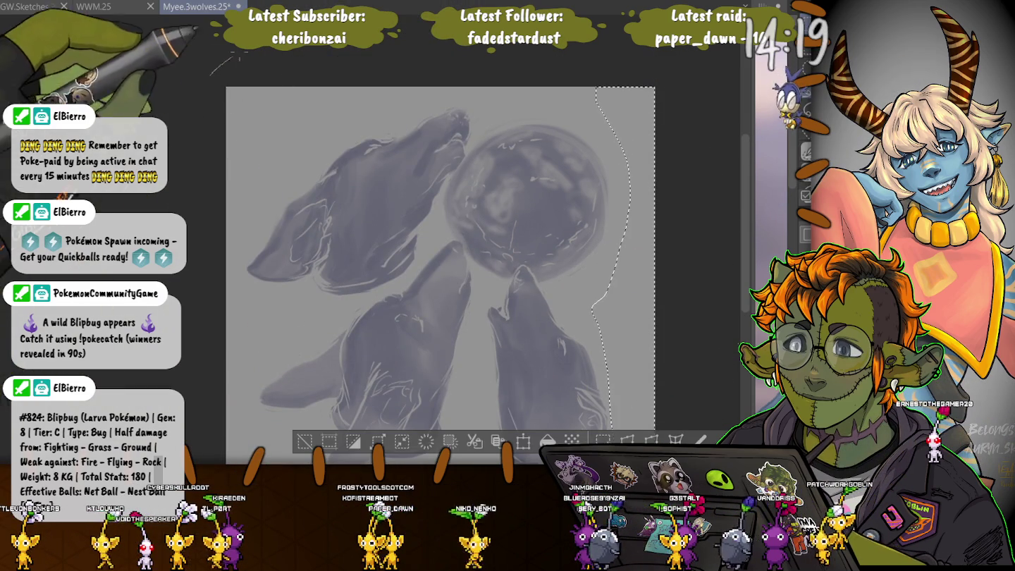
- Lasso part of the sketch and transform it into its final position
{"action": "left_click_drag", "start_coordinate": [209, 74], "coordinate": [247, 451]}
{"action": "scroll", "coordinate": [440, 257], "scroll_direction": "down", "scroll_amount": 2}
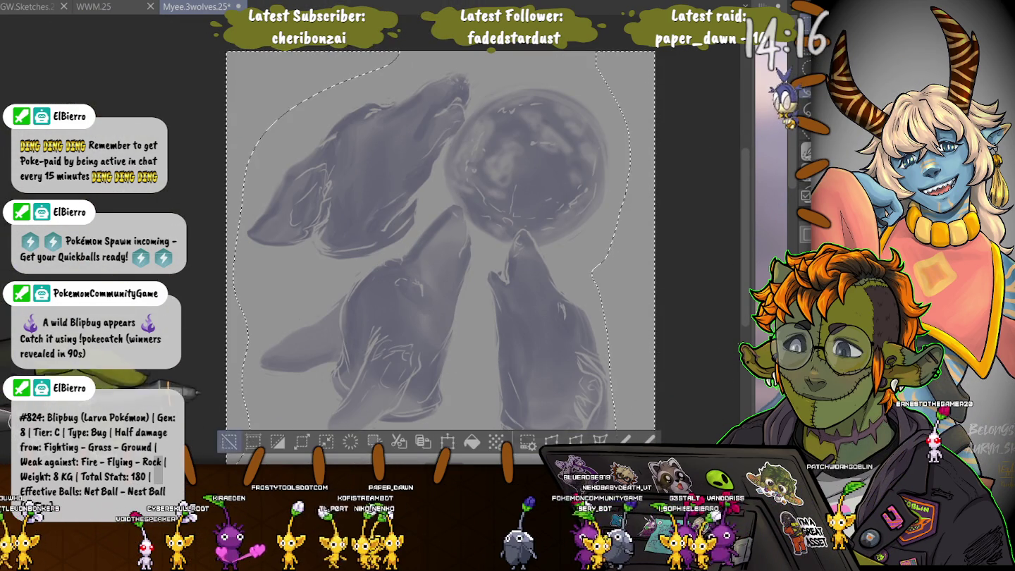
{"action": "key", "text": "ctrl+d"}
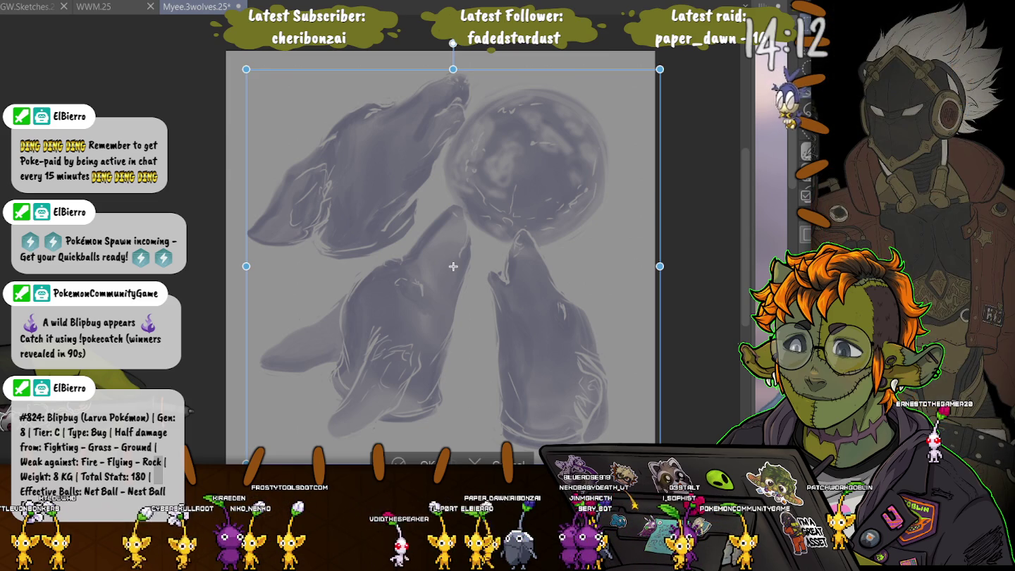
{"action": "key", "text": "Return"}
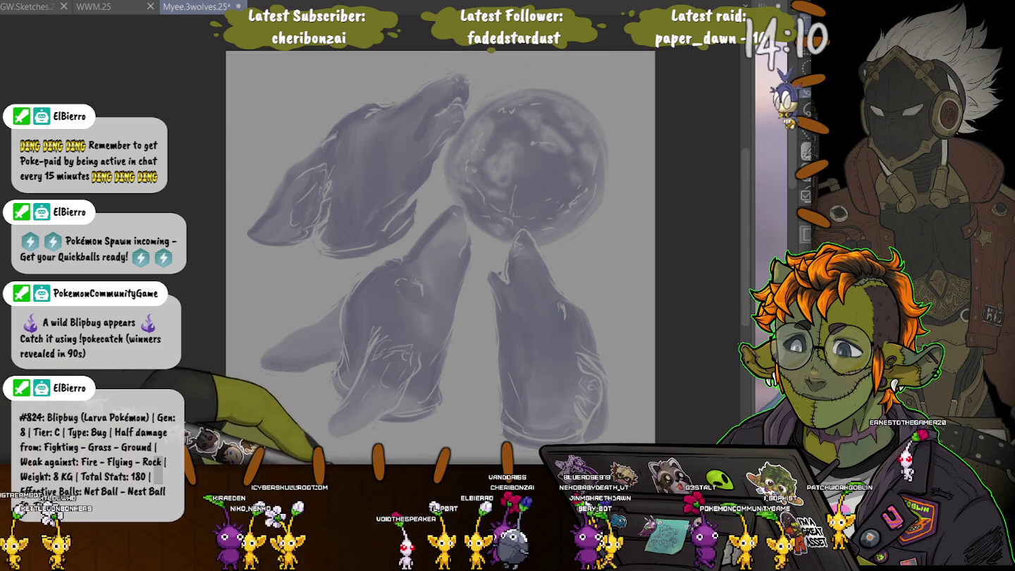
{"action": "scroll", "coordinate": [441, 247], "scroll_direction": "down", "scroll_amount": 4}
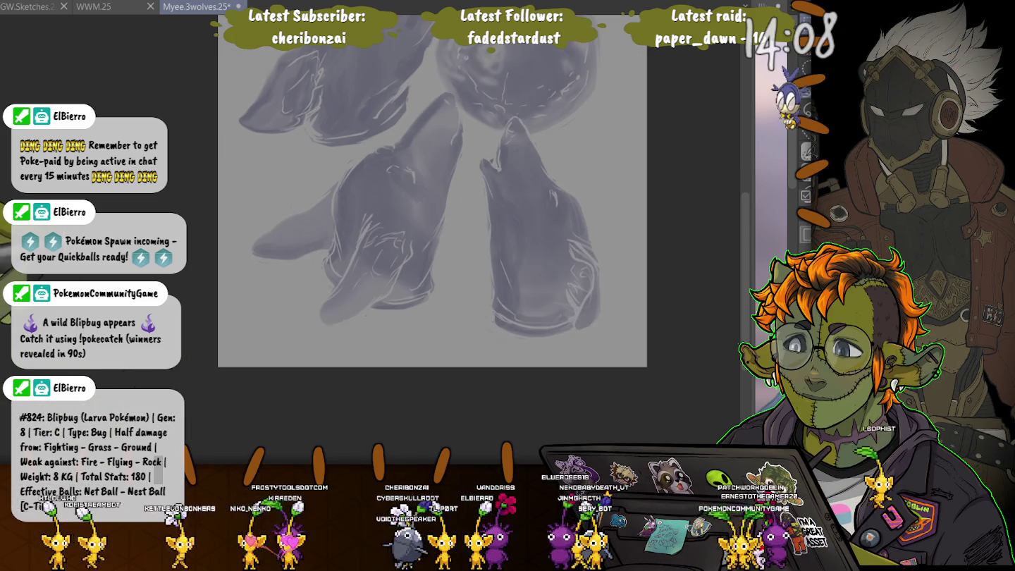
{"action": "scroll", "coordinate": [432, 190], "scroll_direction": "up", "scroll_amount": 4}
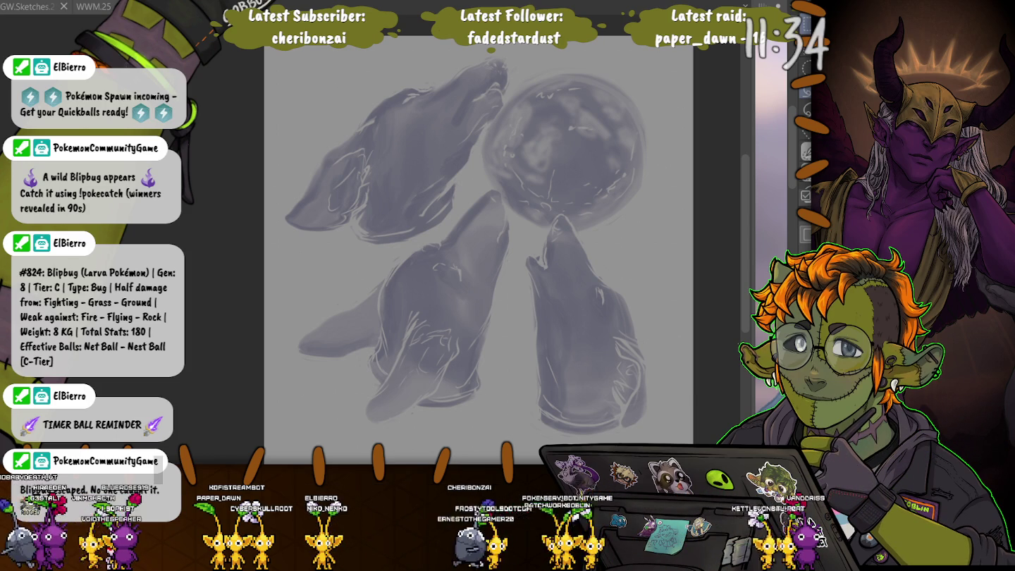
{"action": "key", "text": "ctrl+shift+Tab"}
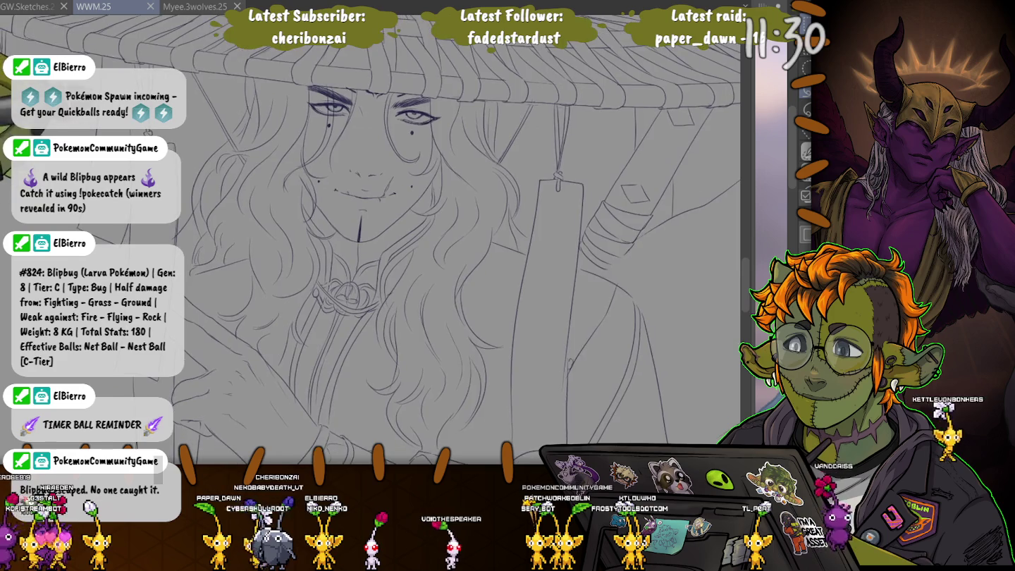
- Zoom into the WWM.25 figure's face and add a pen stroke near the eyes below the brim
{"action": "scroll", "coordinate": [371, 239], "scroll_direction": "down", "scroll_amount": 5}
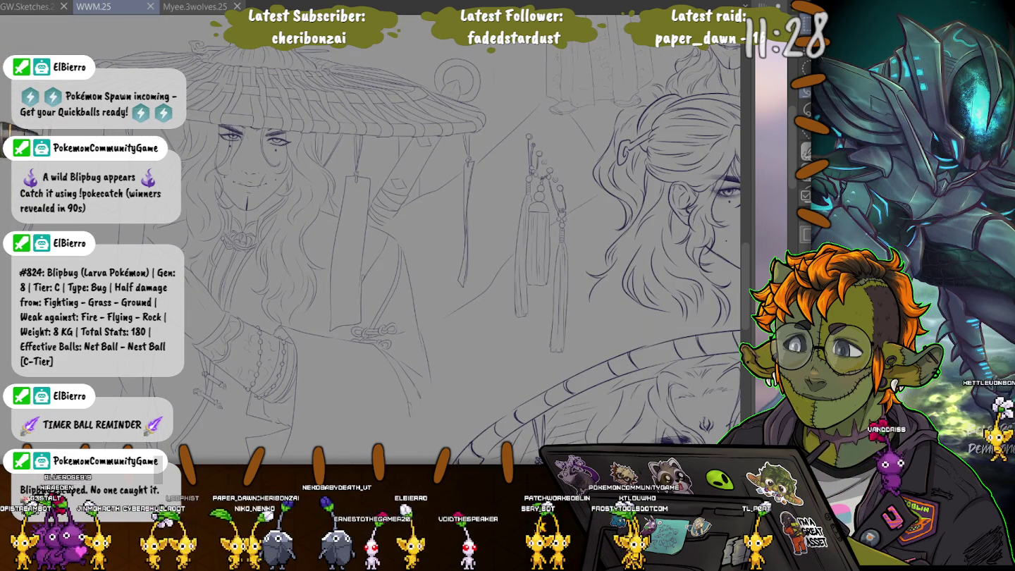
{"action": "scroll", "coordinate": [370, 240], "scroll_direction": "up", "scroll_amount": 2}
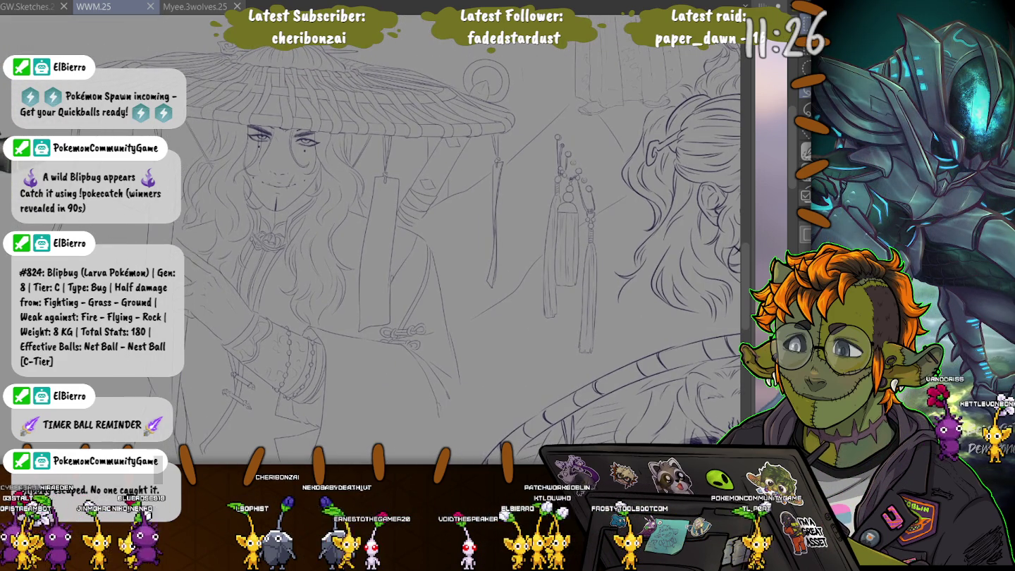
{"action": "scroll", "coordinate": [371, 240], "scroll_direction": "up", "scroll_amount": 1}
{"action": "scroll", "coordinate": [370, 239], "scroll_direction": "up", "scroll_amount": 2}
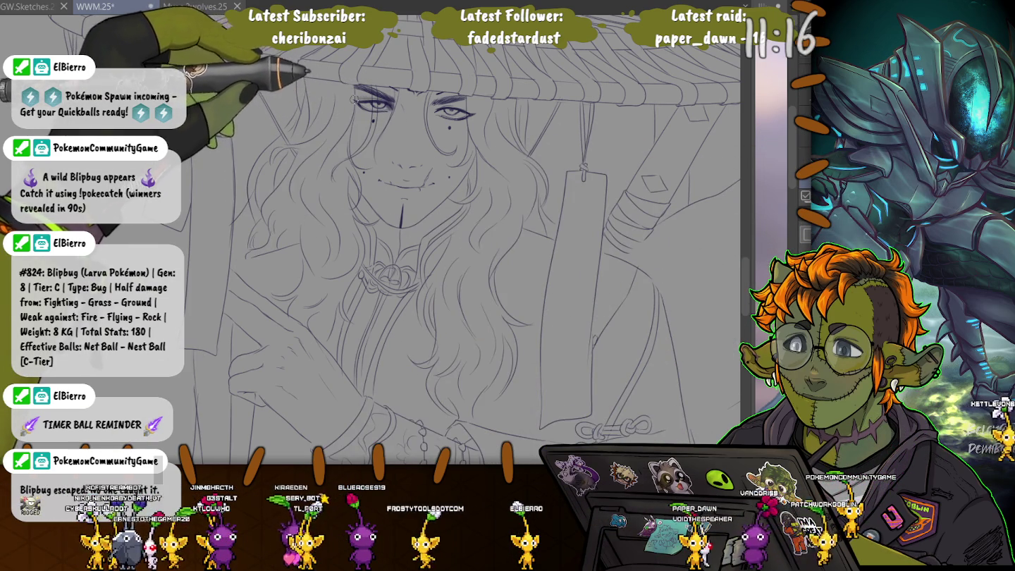
{"action": "left_click_drag", "start_coordinate": [391, 105], "coordinate": [368, 136]}
- Redraw darker lash lines on both eyes, then loop a selection around the right eye
{"action": "scroll", "coordinate": [369, 136], "scroll_direction": "up", "scroll_amount": 1}
{"action": "scroll", "coordinate": [382, 152], "scroll_direction": "up", "scroll_amount": 1}
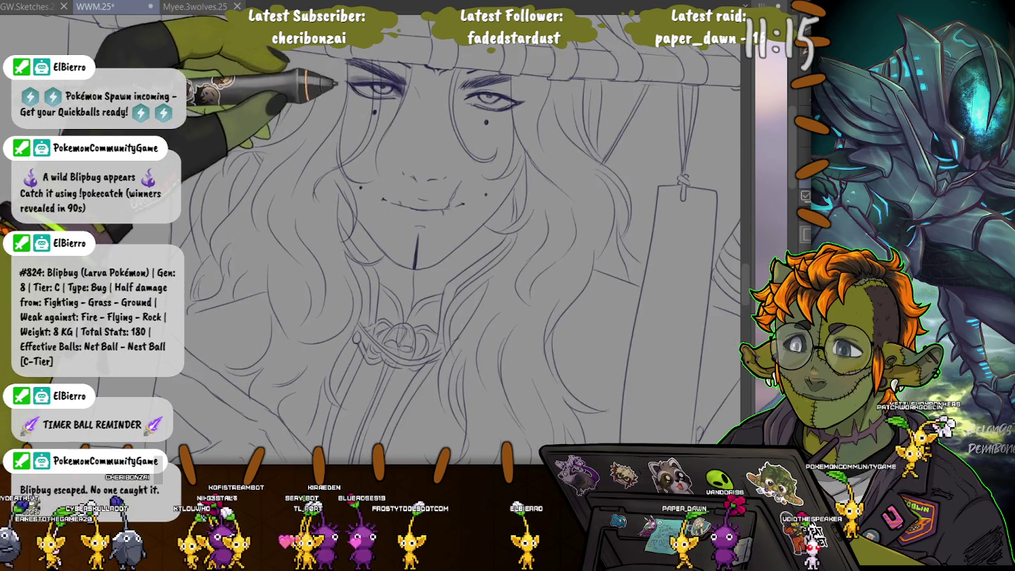
{"action": "scroll", "coordinate": [401, 175], "scroll_direction": "up", "scroll_amount": 1}
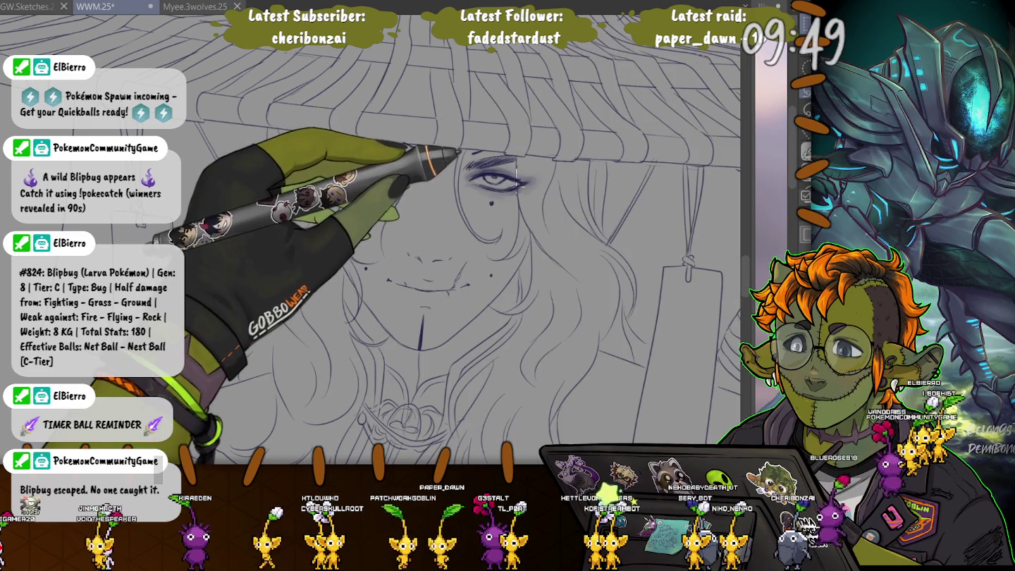
{"action": "left_click_drag", "start_coordinate": [529, 165], "coordinate": [521, 201]}
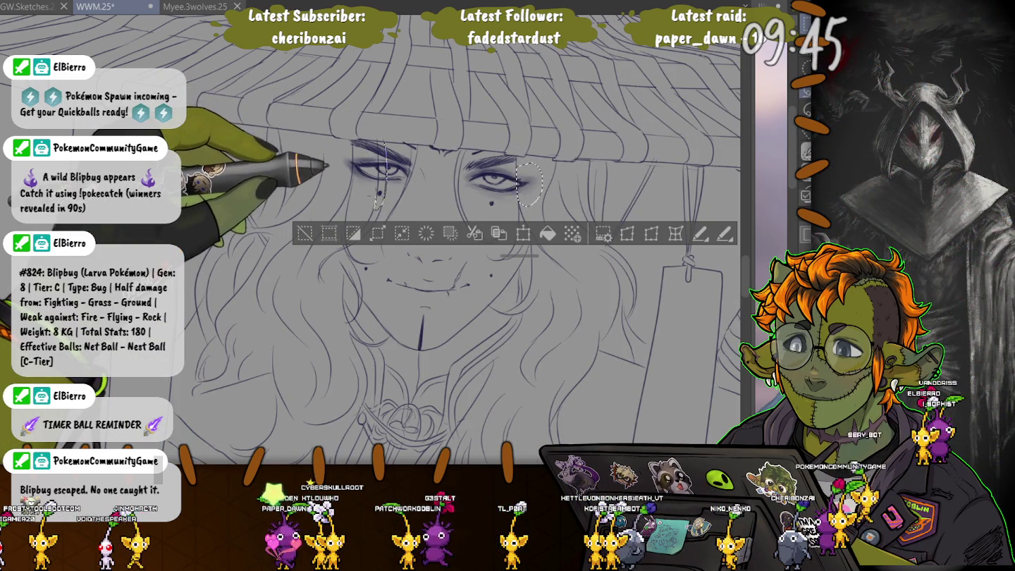
- Select both eyes' line work, copy and paste it over the originals, and set it slightly higher
{"action": "left_click_drag", "start_coordinate": [413, 147], "coordinate": [407, 186]}
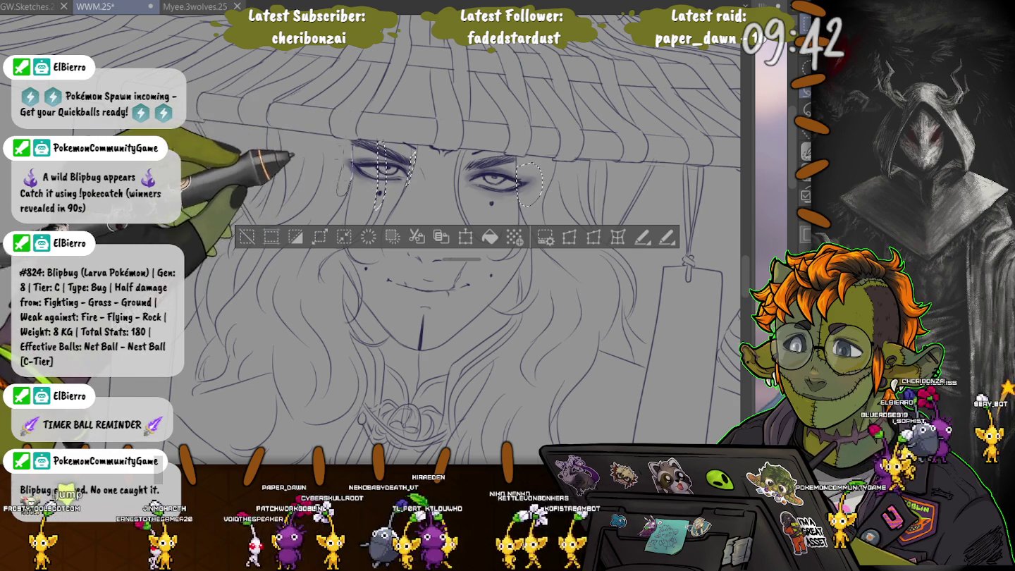
{"action": "left_click_drag", "start_coordinate": [395, 144], "coordinate": [392, 188]}
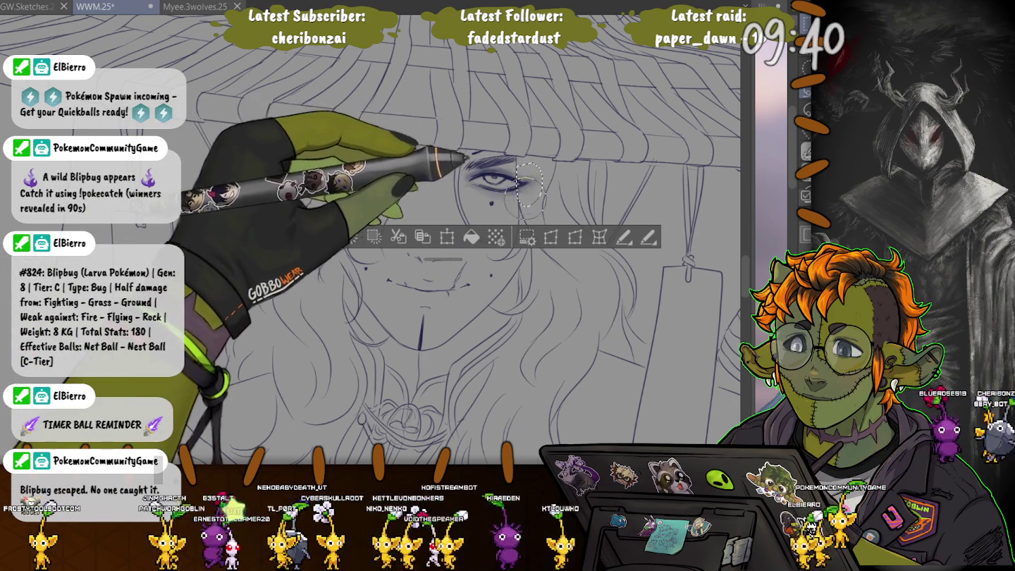
{"action": "left_click_drag", "start_coordinate": [351, 144], "coordinate": [342, 194]}
{"action": "left_click_drag", "start_coordinate": [401, 138], "coordinate": [376, 130]}
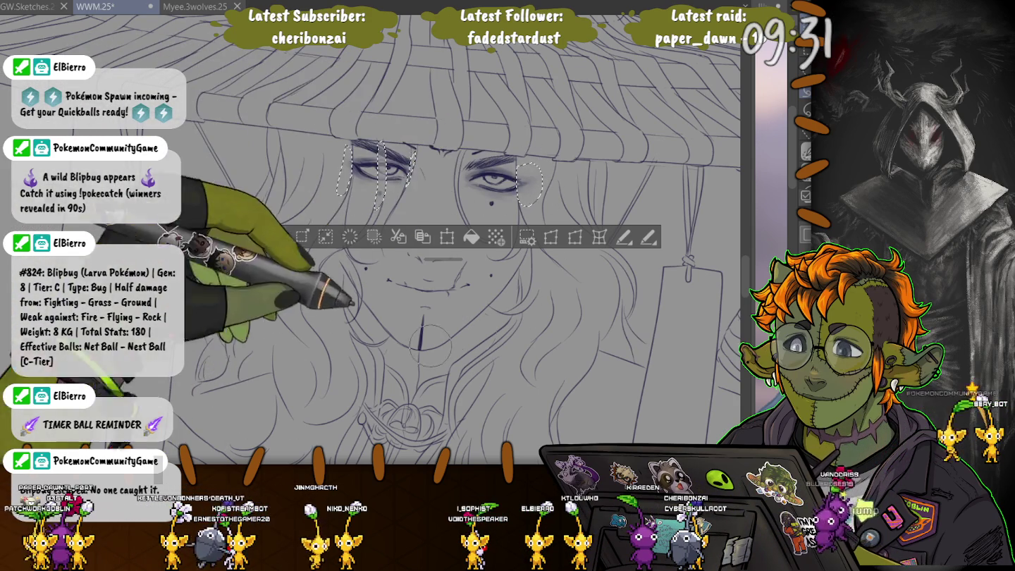
{"action": "key", "text": "ctrl+d"}
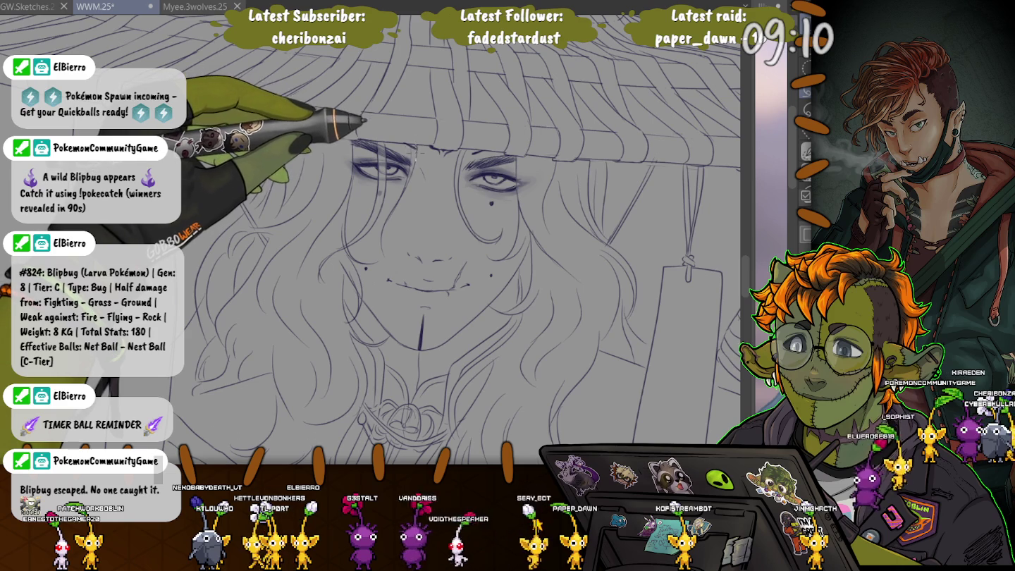
{"action": "key", "text": "ctrl+v"}
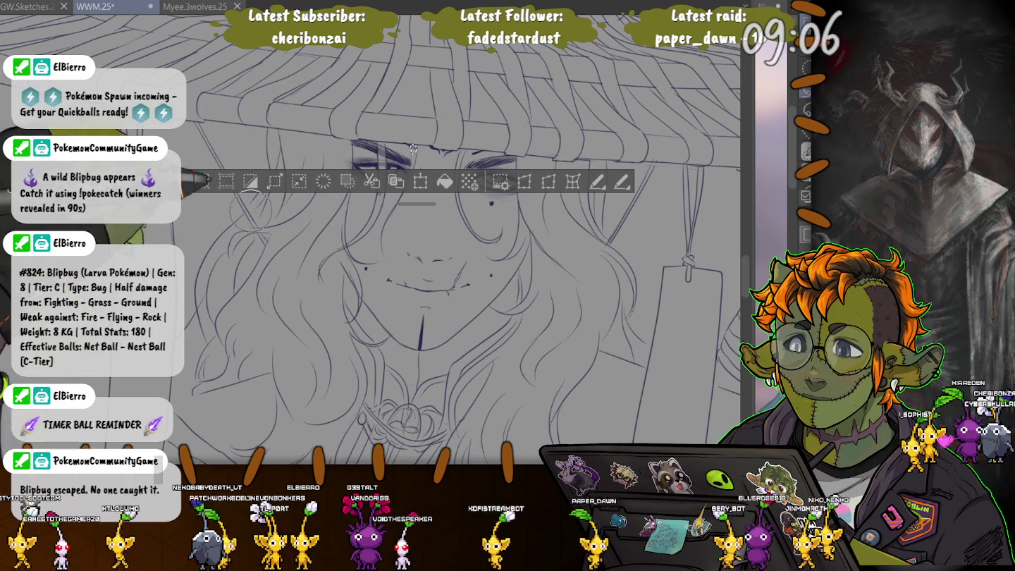
{"action": "key", "text": "ctrl+d"}
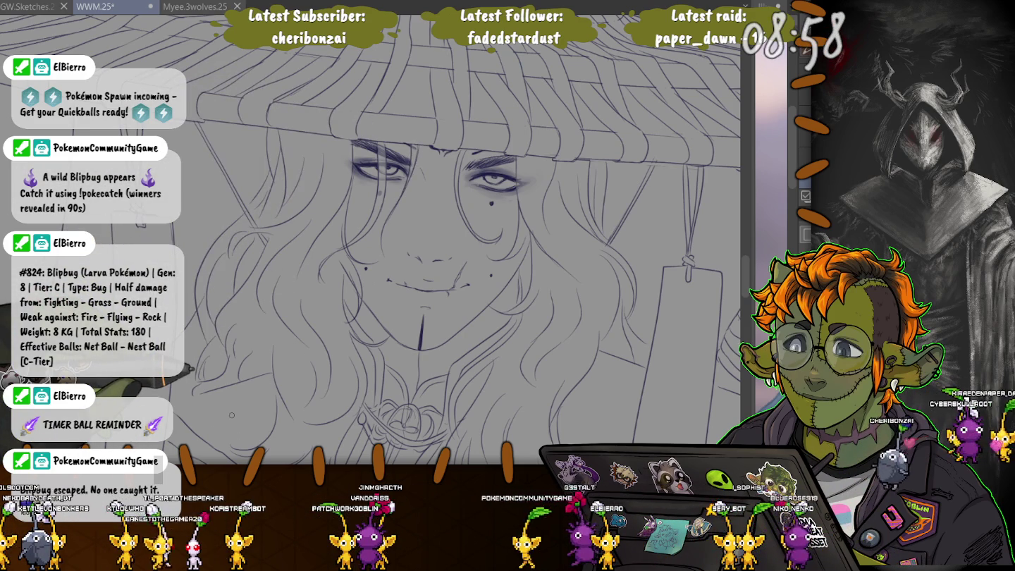
{"action": "scroll", "coordinate": [232, 416], "scroll_direction": "down", "scroll_amount": 3}
{"action": "scroll", "coordinate": [232, 416], "scroll_direction": "down", "scroll_amount": 2}
{"action": "scroll", "coordinate": [232, 416], "scroll_direction": "down", "scroll_amount": 2}
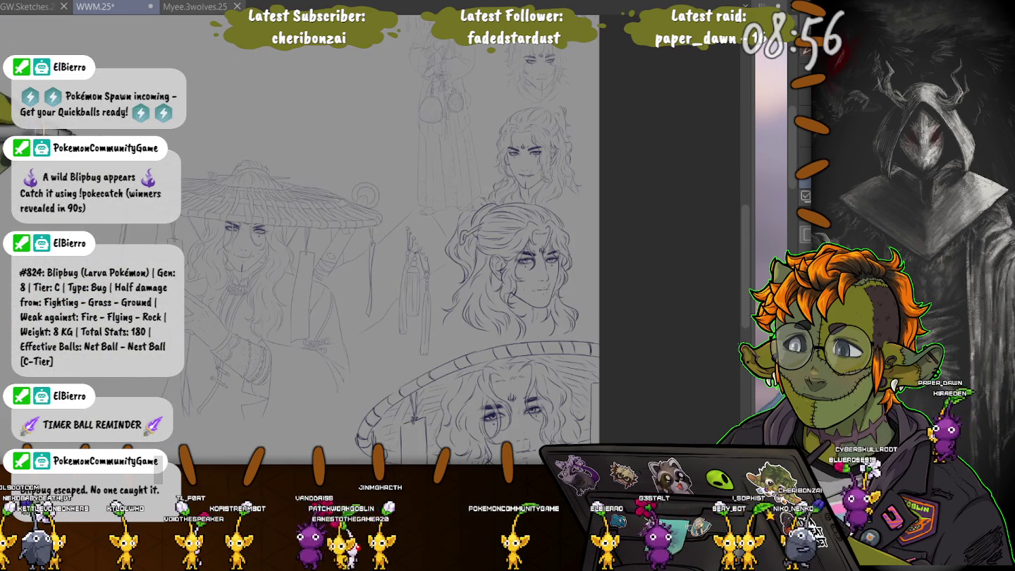
{"action": "scroll", "coordinate": [282, 285], "scroll_direction": "up", "scroll_amount": 1}
{"action": "scroll", "coordinate": [283, 285], "scroll_direction": "up", "scroll_amount": 2}
{"action": "scroll", "coordinate": [283, 285], "scroll_direction": "up", "scroll_amount": 2}
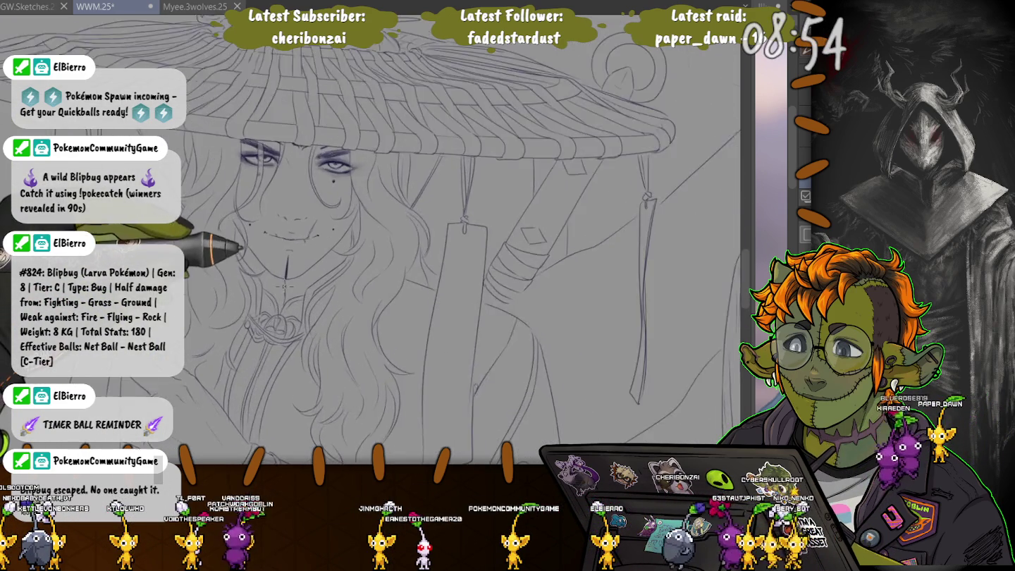
{"action": "scroll", "coordinate": [283, 285], "scroll_direction": "up", "scroll_amount": 2}
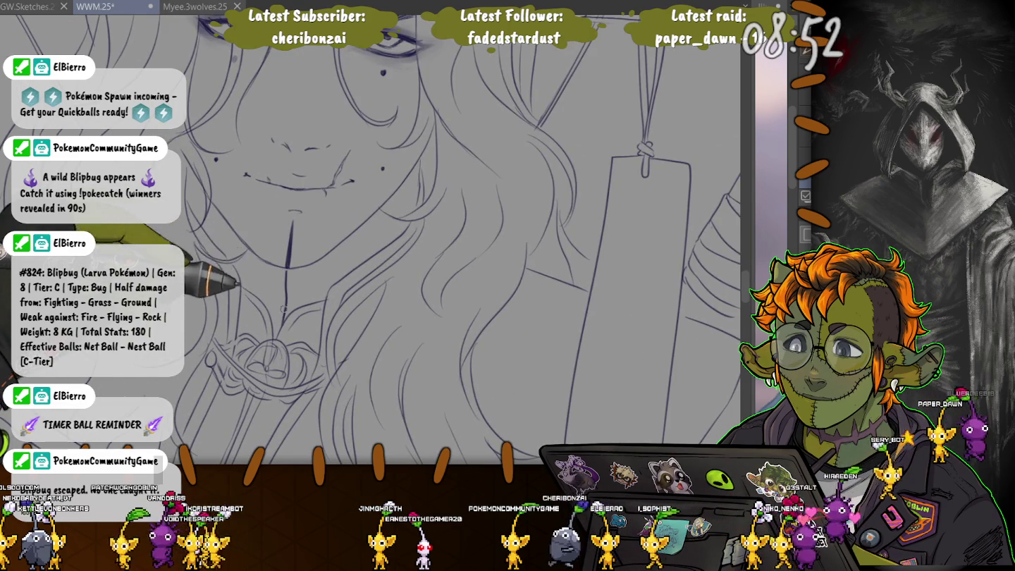
{"action": "scroll", "coordinate": [287, 244], "scroll_direction": "down", "scroll_amount": 2}
{"action": "scroll", "coordinate": [287, 244], "scroll_direction": "down", "scroll_amount": 2}
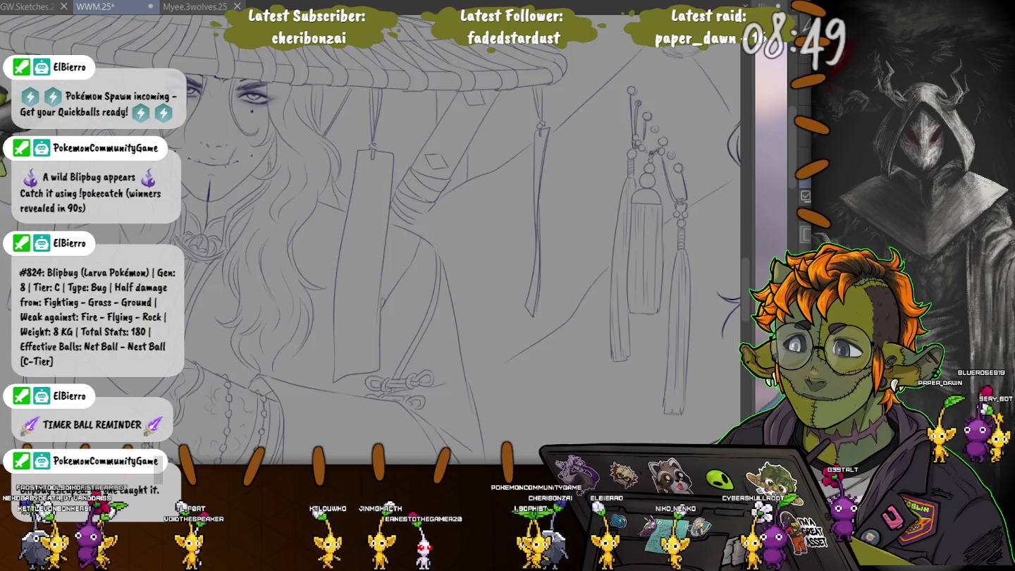
{"action": "scroll", "coordinate": [195, 177], "scroll_direction": "up", "scroll_amount": 4}
{"action": "scroll", "coordinate": [195, 177], "scroll_direction": "up", "scroll_amount": 2}
{"action": "scroll", "coordinate": [194, 176], "scroll_direction": "down", "scroll_amount": 2}
{"action": "scroll", "coordinate": [195, 177], "scroll_direction": "down", "scroll_amount": 2}
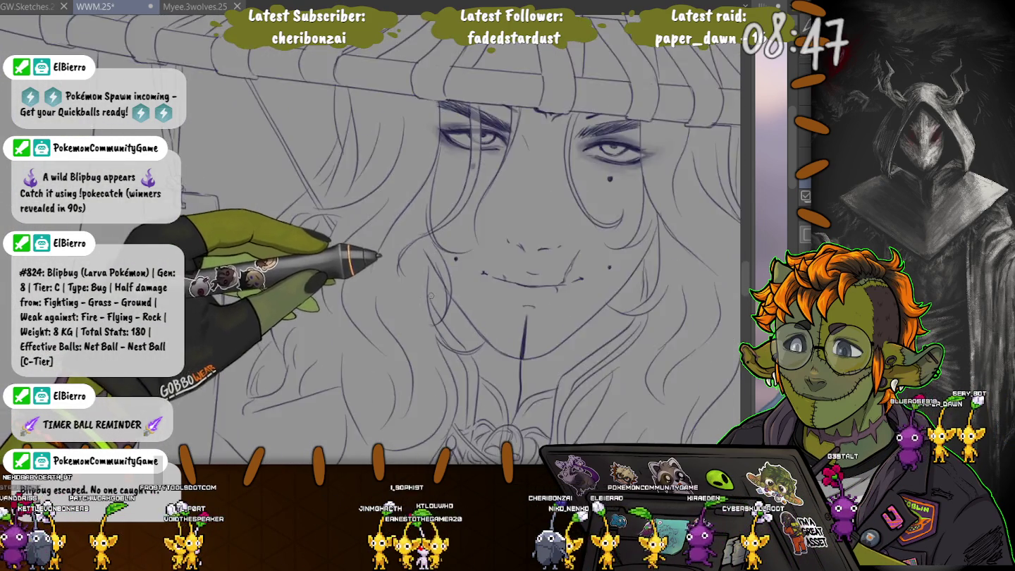
{"action": "scroll", "coordinate": [196, 177], "scroll_direction": "down", "scroll_amount": 1}
{"action": "scroll", "coordinate": [194, 177], "scroll_direction": "down", "scroll_amount": 4}
{"action": "scroll", "coordinate": [415, 280], "scroll_direction": "up", "scroll_amount": 4}
{"action": "scroll", "coordinate": [415, 281], "scroll_direction": "up", "scroll_amount": 2}
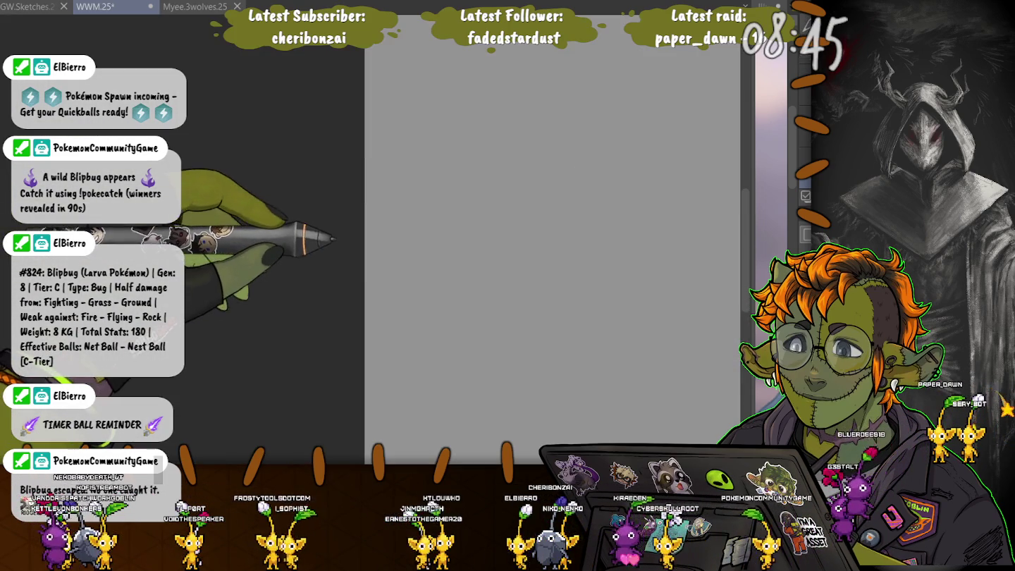
{"action": "scroll", "coordinate": [416, 281], "scroll_direction": "down", "scroll_amount": 3}
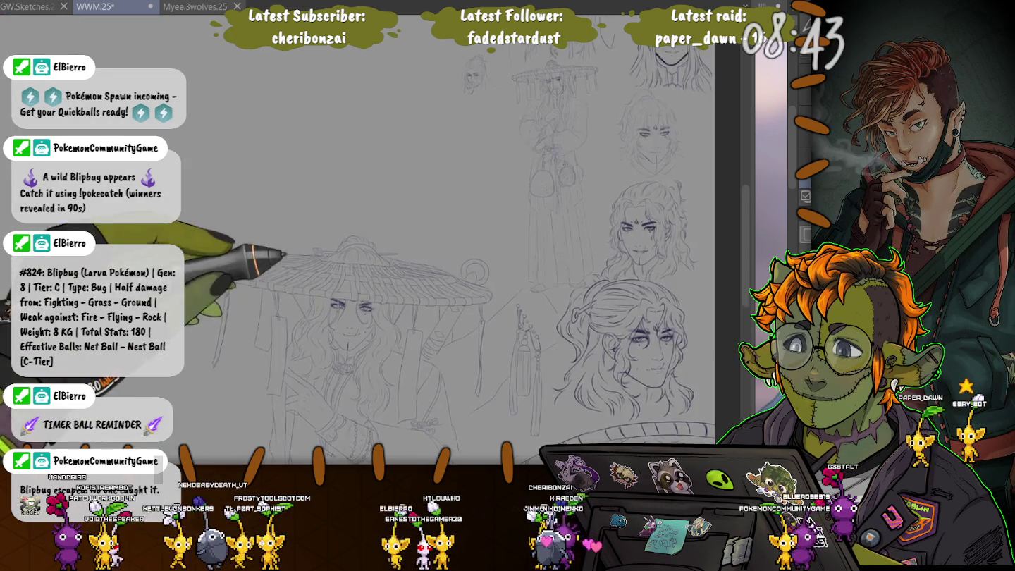
{"action": "scroll", "coordinate": [416, 280], "scroll_direction": "up", "scroll_amount": 2}
{"action": "scroll", "coordinate": [246, 215], "scroll_direction": "up", "scroll_amount": 1}
{"action": "scroll", "coordinate": [247, 215], "scroll_direction": "up", "scroll_amount": 1}
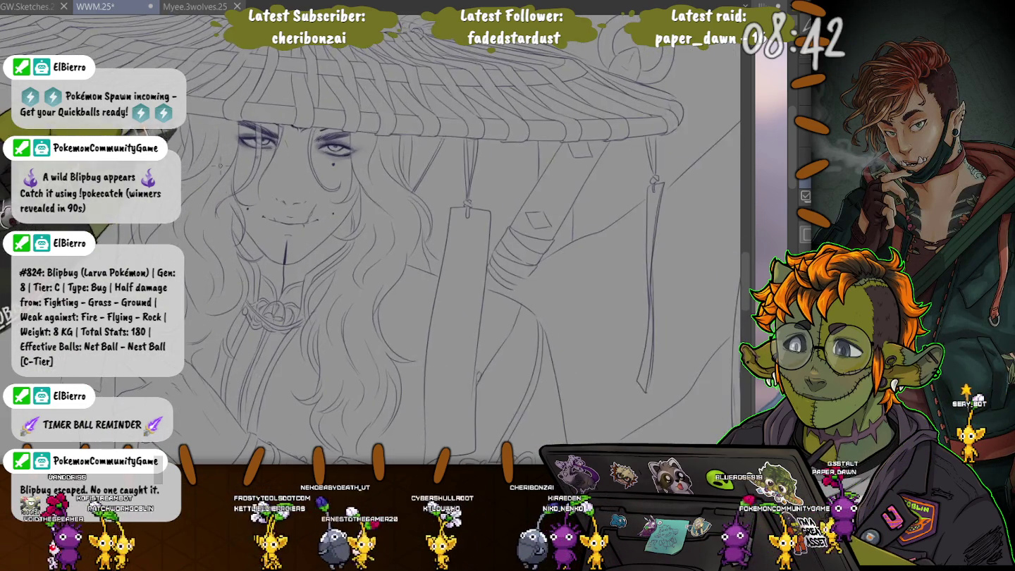
{"action": "scroll", "coordinate": [247, 215], "scroll_direction": "up", "scroll_amount": 1}
{"action": "scroll", "coordinate": [247, 215], "scroll_direction": "up", "scroll_amount": 1}
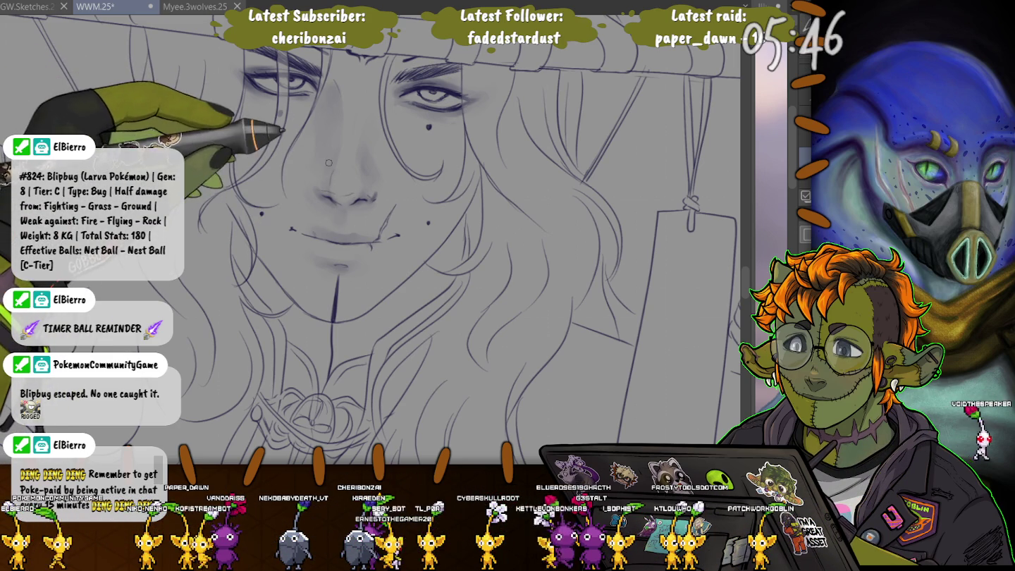
- Airbrush darker purple-gray shadows around the eyes and beneath the woven hat brim
{"action": "scroll", "coordinate": [225, 254], "scroll_direction": "down", "scroll_amount": 2}
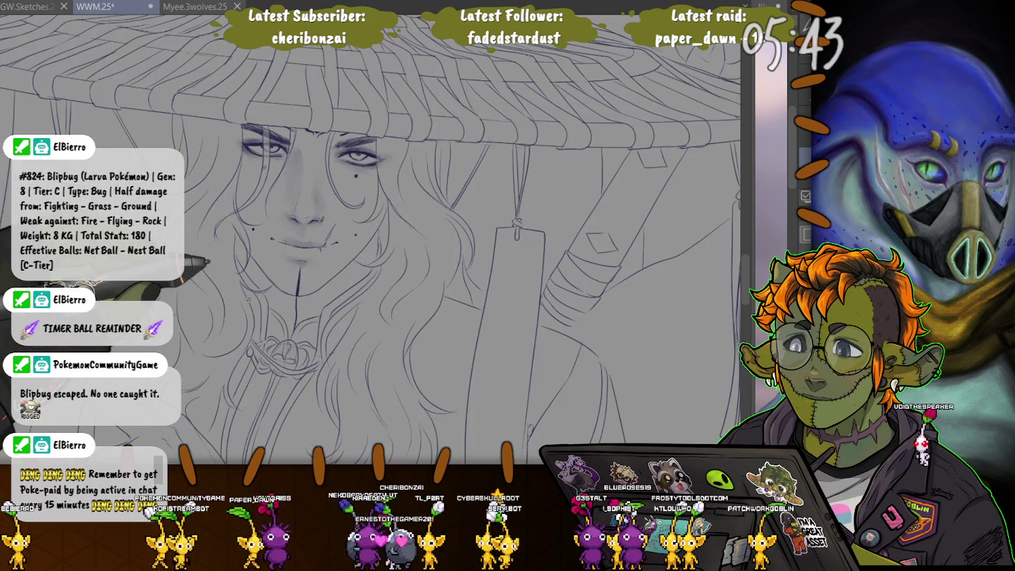
{"action": "scroll", "coordinate": [247, 300], "scroll_direction": "up", "scroll_amount": 2}
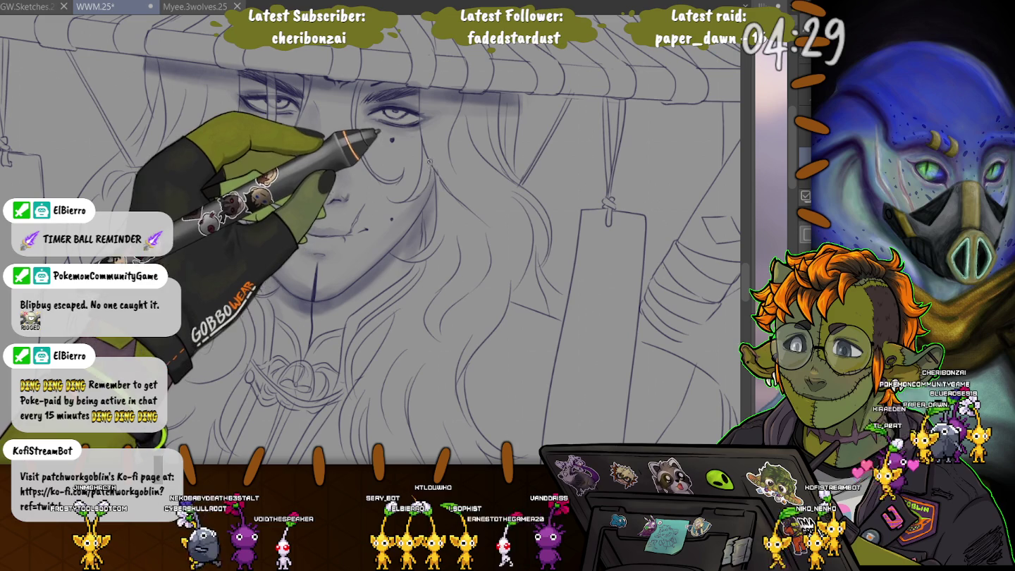
- Zoom in on the face and shade dark purple-gray under the hat brim along the brow
{"action": "key", "text": "ctrl+minus"}
{"action": "key", "text": "ctrl+minus"}
{"action": "key", "text": "ctrl+minus"}
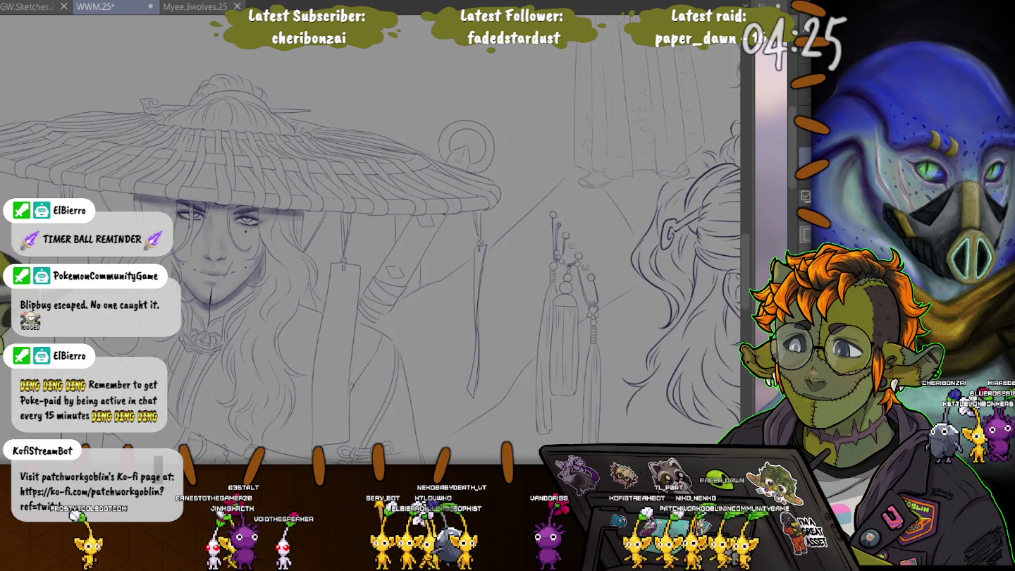
{"action": "key", "text": "ctrl+plus"}
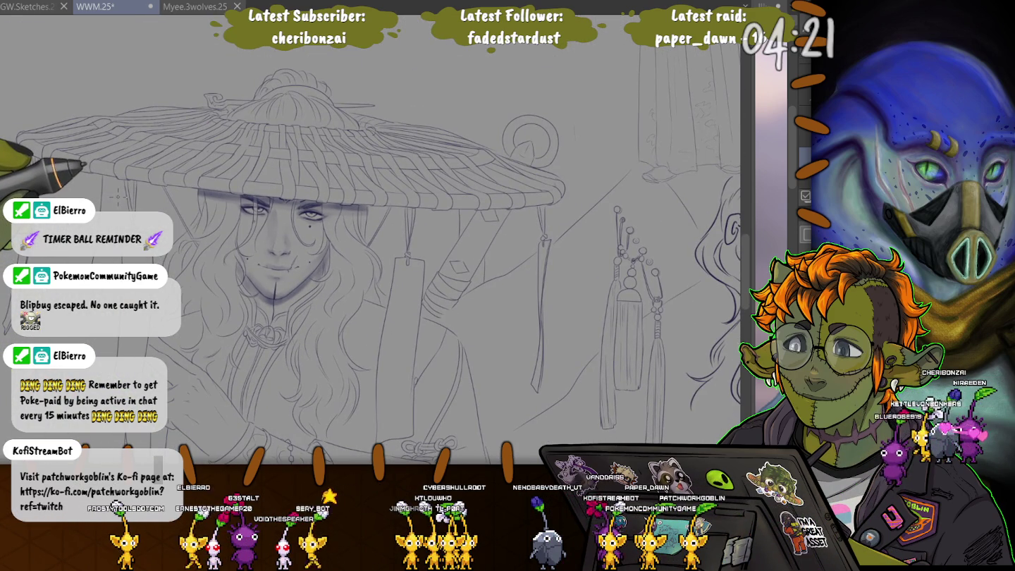
{"action": "key", "text": "ctrl+plus"}
{"action": "key", "text": "ctrl+plus"}
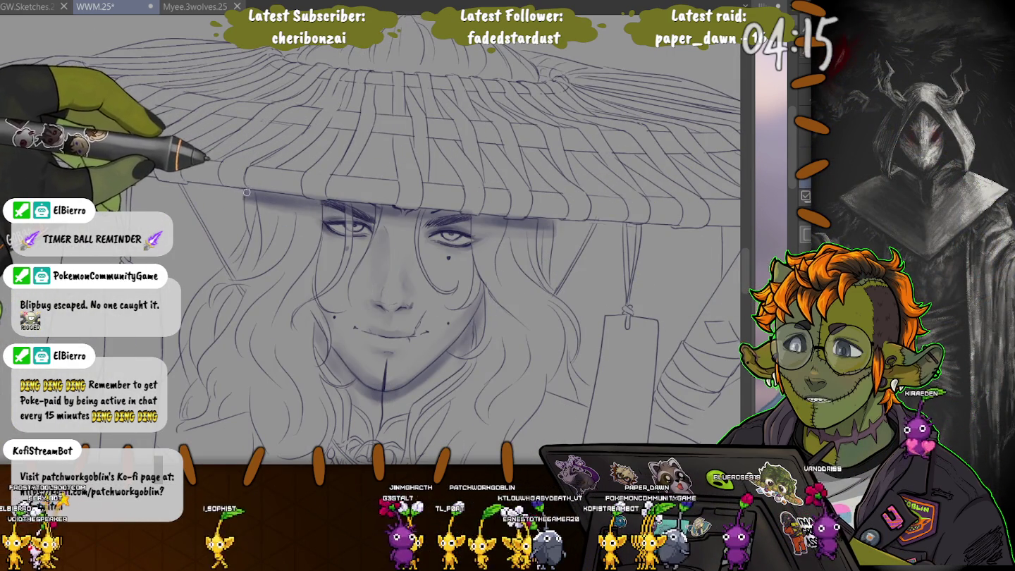
{"action": "left_click_drag", "start_coordinate": [316, 200], "coordinate": [534, 221]}
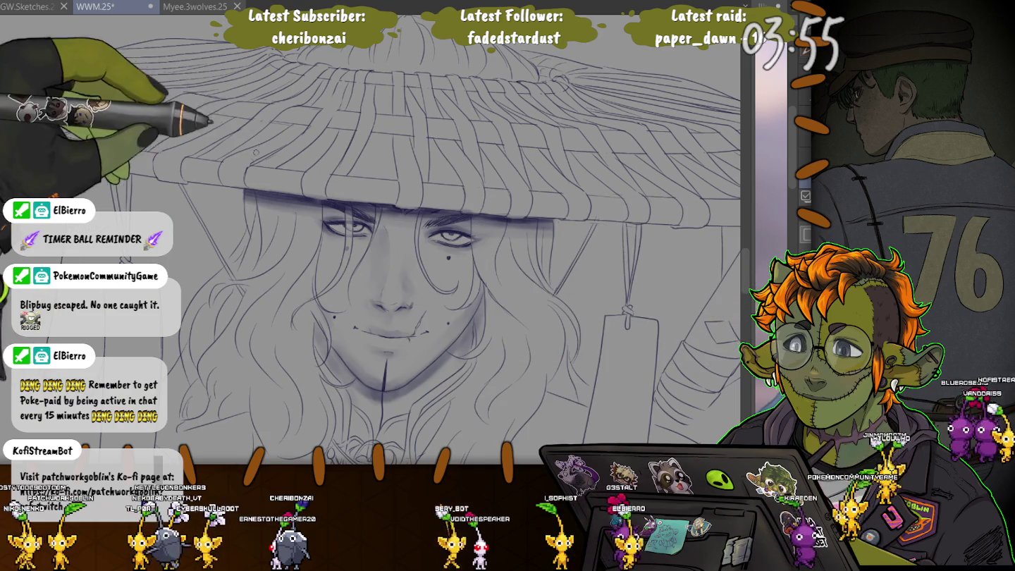
- Darken the hat crown, then shade the left brim and the hair strand below the face
{"action": "scroll", "coordinate": [122, 176], "scroll_direction": "down", "scroll_amount": 3}
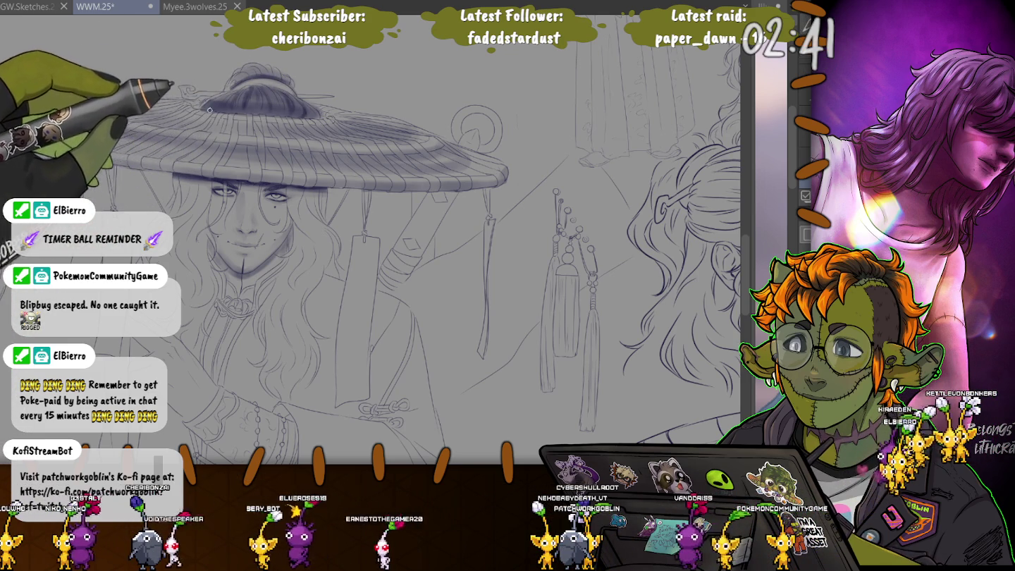
{"action": "left_click_drag", "start_coordinate": [309, 116], "coordinate": [220, 107]}
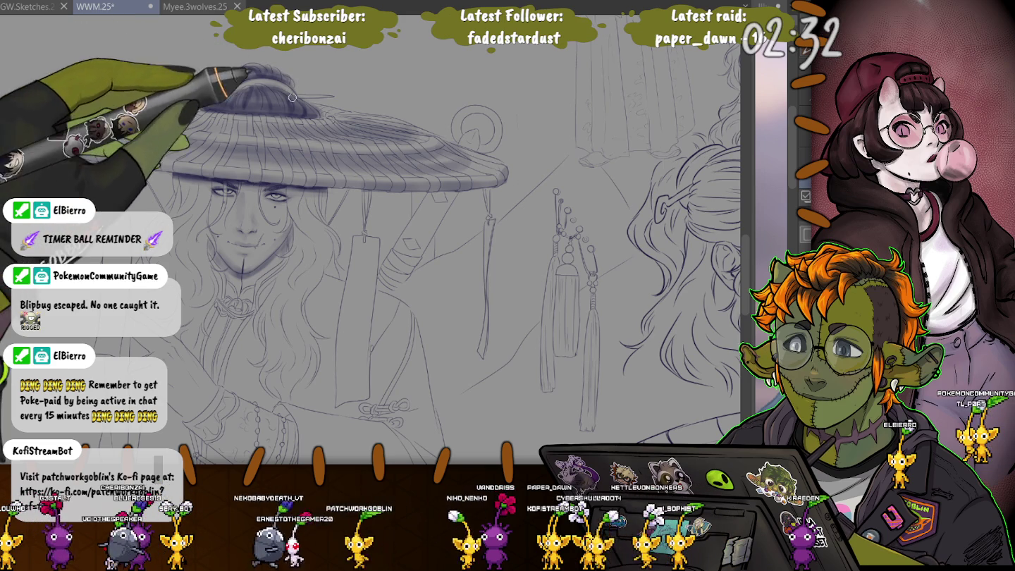
{"action": "left_click_drag", "start_coordinate": [42, 122], "coordinate": [113, 130]}
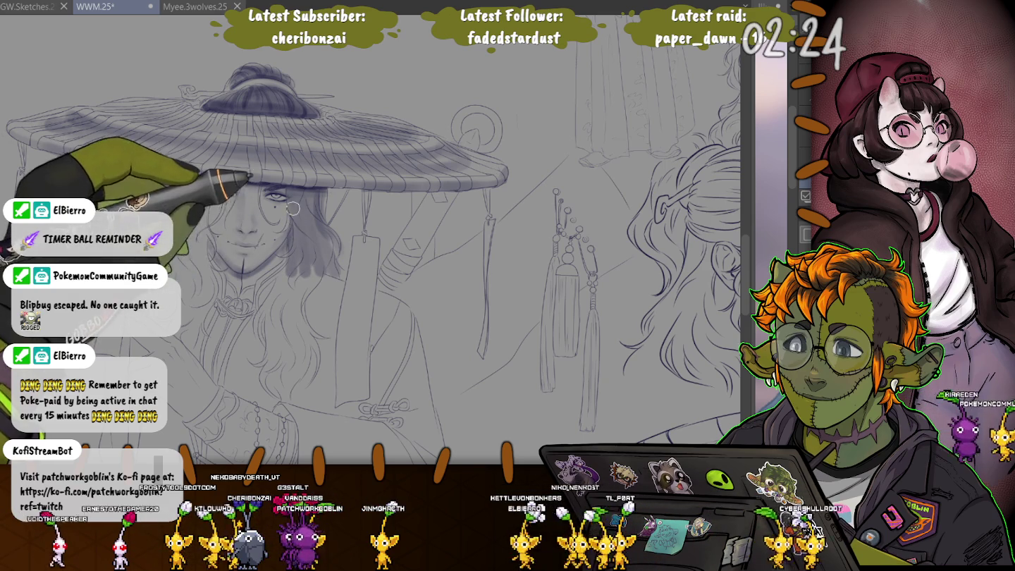
{"action": "mouse_move", "coordinate": [273, 276]}
{"action": "left_mouse_down"}
{"action": "mouse_move", "coordinate": [265, 312]}
{"action": "mouse_move", "coordinate": [311, 385]}
{"action": "mouse_move", "coordinate": [269, 317]}
{"action": "left_mouse_up"}
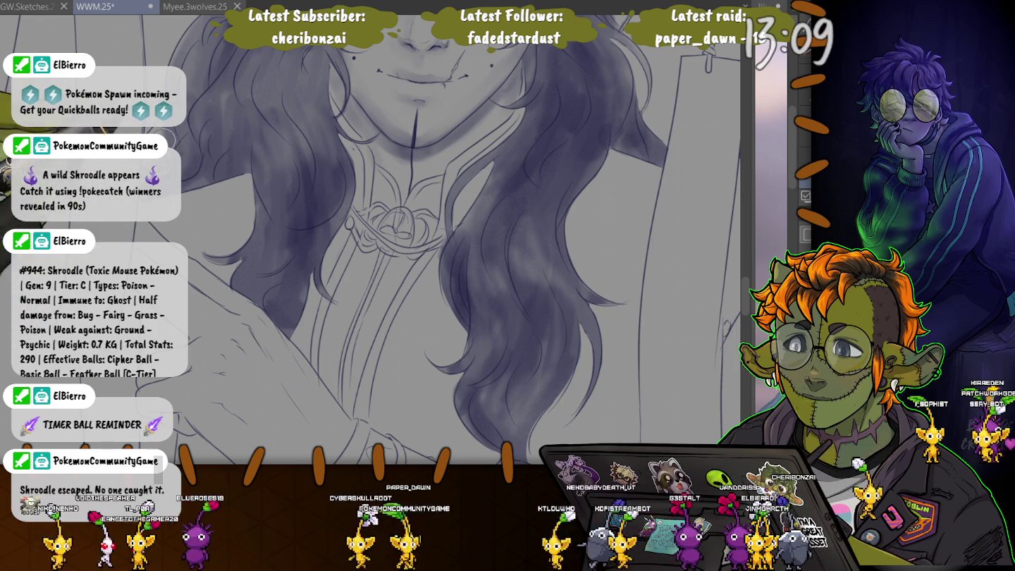
- Pan around the face and hat, add a hanging tag string, and mirror the view horizontally
{"action": "left_click_drag", "start_coordinate": [422, 212], "coordinate": [524, 367]}
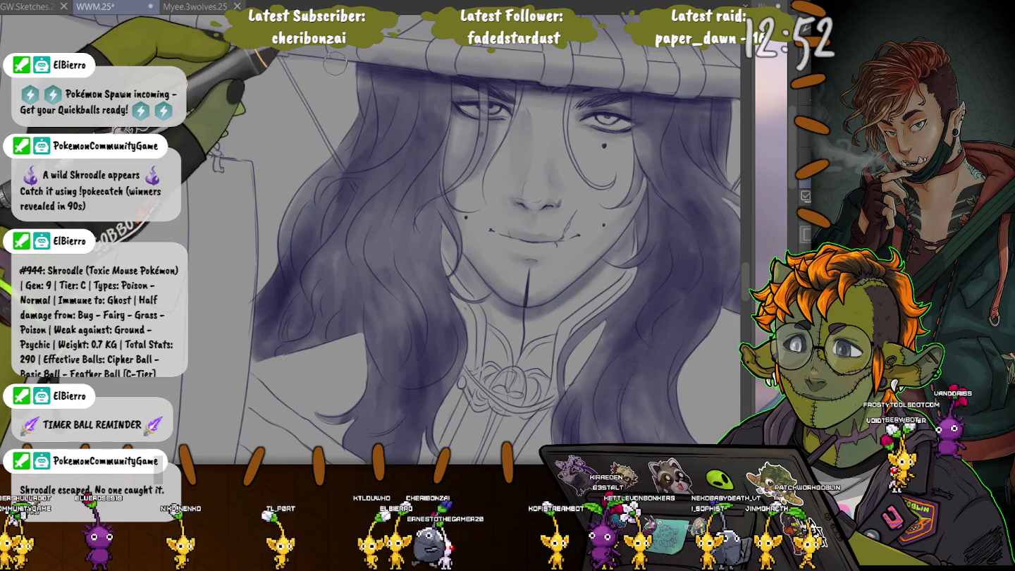
{"action": "left_click_drag", "start_coordinate": [212, 149], "coordinate": [294, 63]}
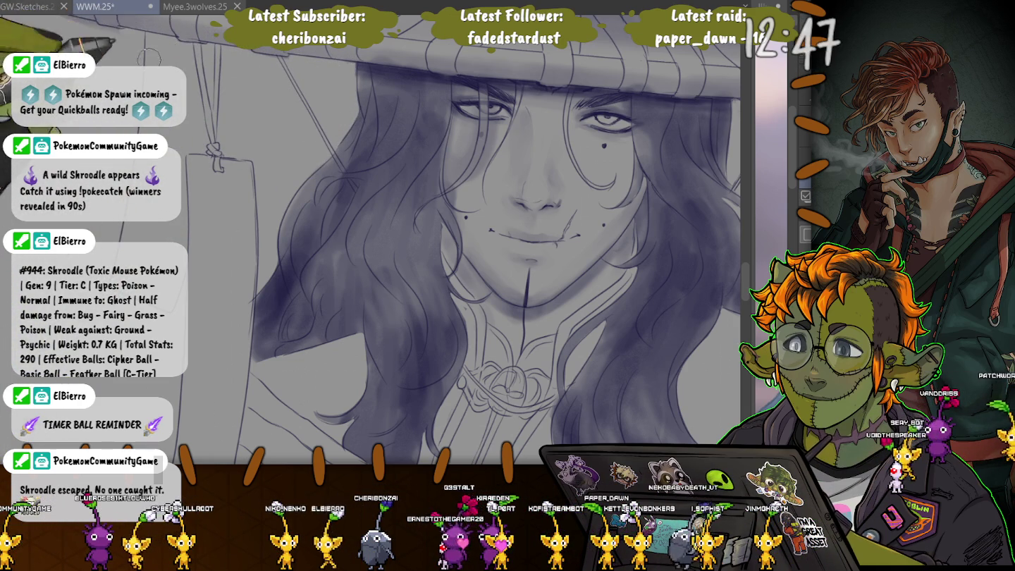
{"action": "left_click_drag", "start_coordinate": [161, 41], "coordinate": [261, 132]}
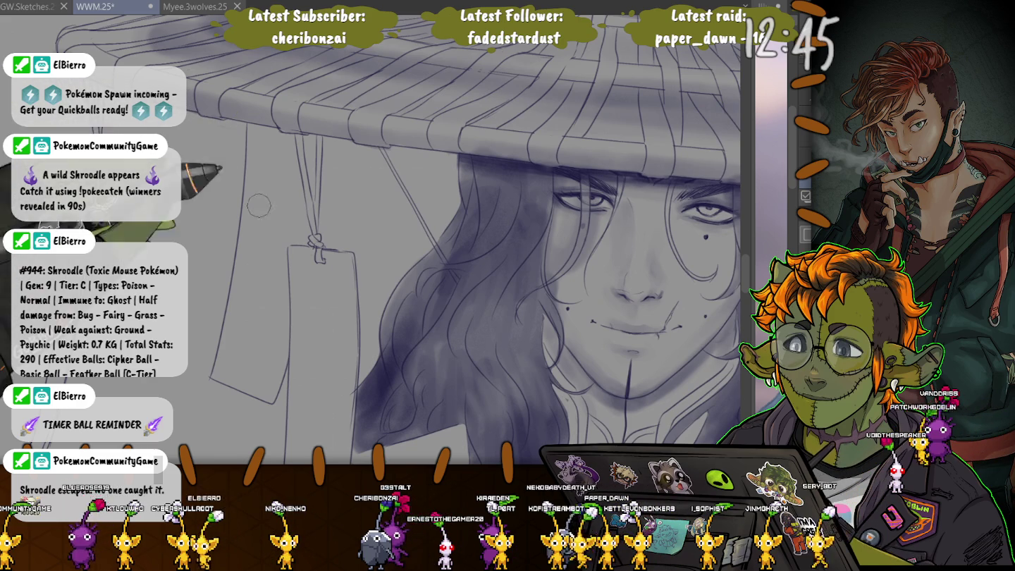
{"action": "left_click_drag", "start_coordinate": [441, 251], "coordinate": [319, 131]}
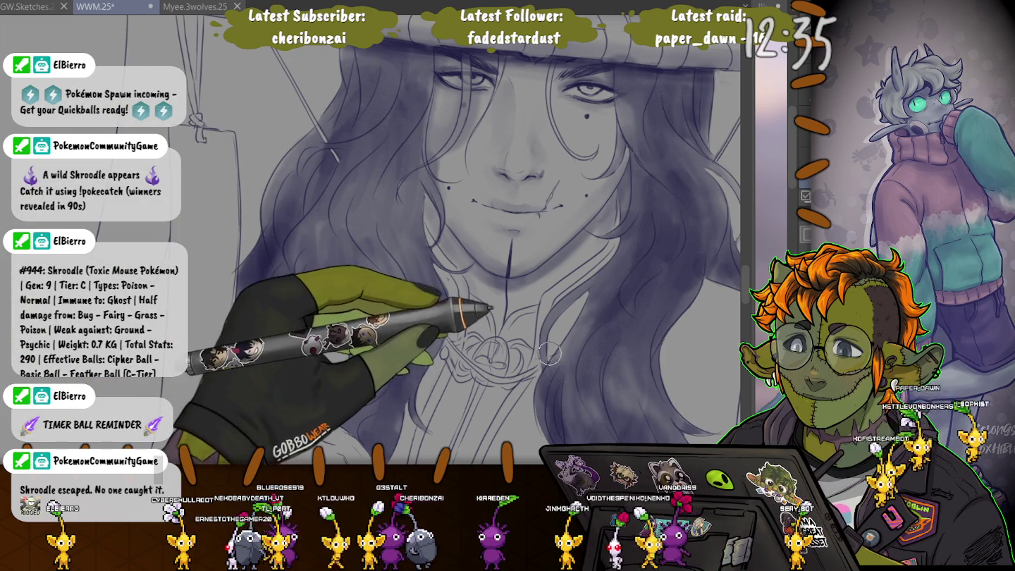
{"action": "key", "text": "h"}
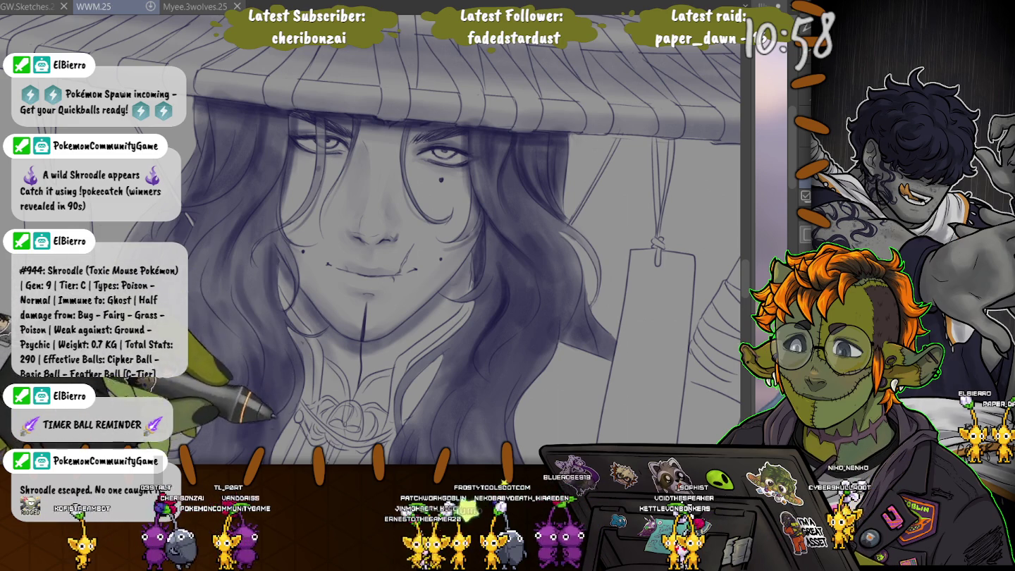
- Save the WWM.25 file with Ctrl+S after the latest hair shading
{"action": "key", "text": "ctrl+s"}
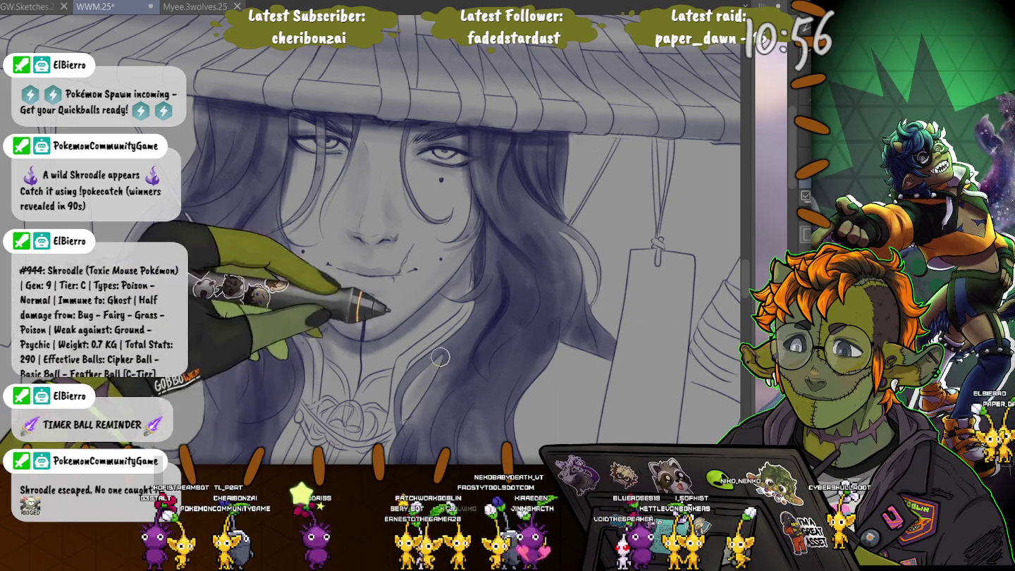
- Zoom out to view the whole figure, then zoom back in on the face under the brim
{"action": "left_click_drag", "start_coordinate": [437, 363], "coordinate": [497, 219]}
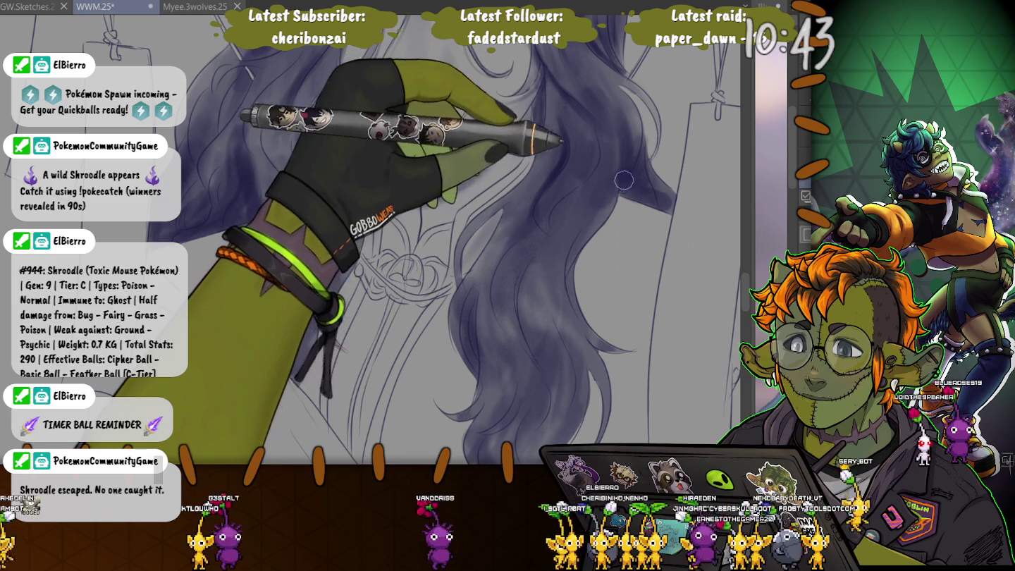
{"action": "scroll", "coordinate": [661, 197], "scroll_direction": "down", "scroll_amount": 2}
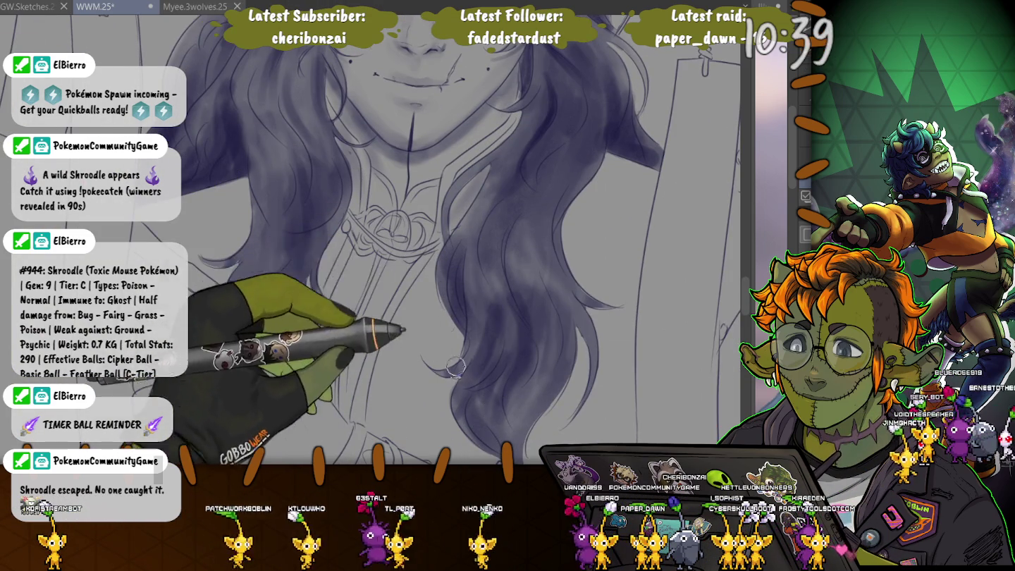
{"action": "key", "text": "ctrl+minus"}
{"action": "key", "text": "ctrl+minus"}
{"action": "key", "text": "ctrl+minus"}
{"action": "key", "text": "ctrl+minus"}
{"action": "key", "text": "ctrl+minus"}
{"action": "scroll", "coordinate": [277, 180], "scroll_direction": "up", "scroll_amount": 2}
{"action": "scroll", "coordinate": [277, 180], "scroll_direction": "up", "scroll_amount": 2}
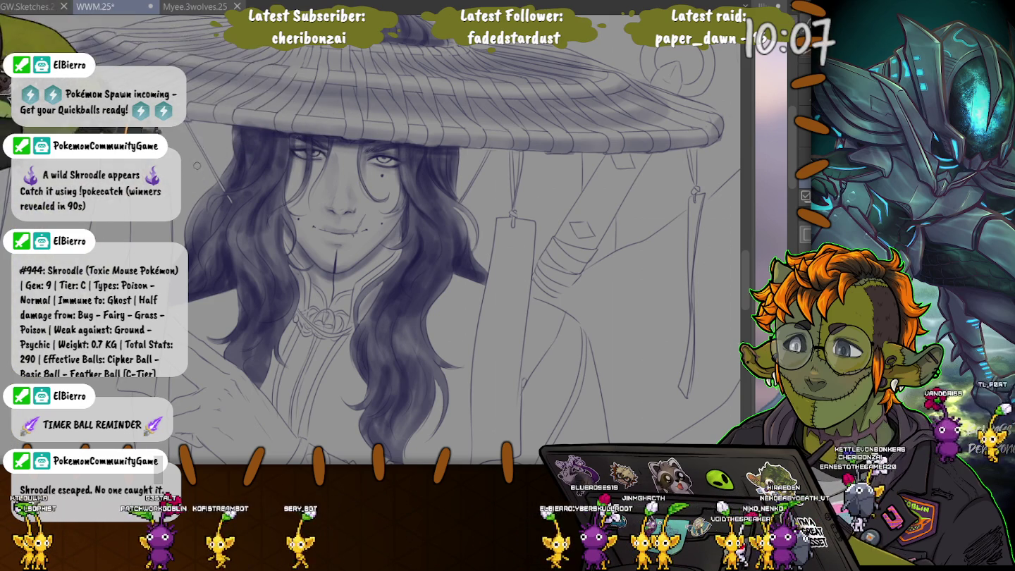
- Darken the hat crown shading, then begin a lasso selection around the coat sleeve
{"action": "left_click_drag", "start_coordinate": [367, 239], "coordinate": [409, 303]}
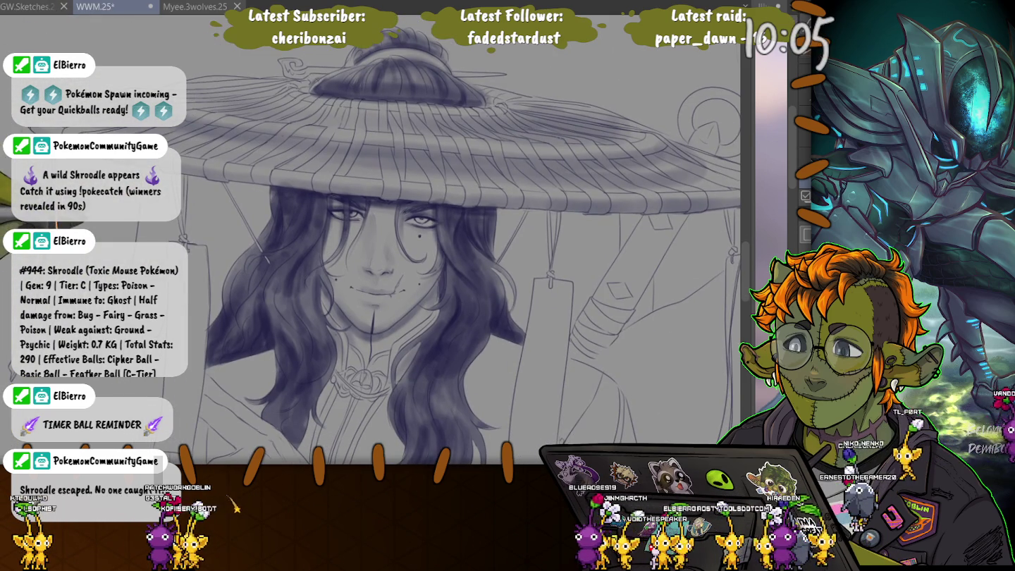
{"action": "left_click_drag", "start_coordinate": [447, 92], "coordinate": [386, 79]}
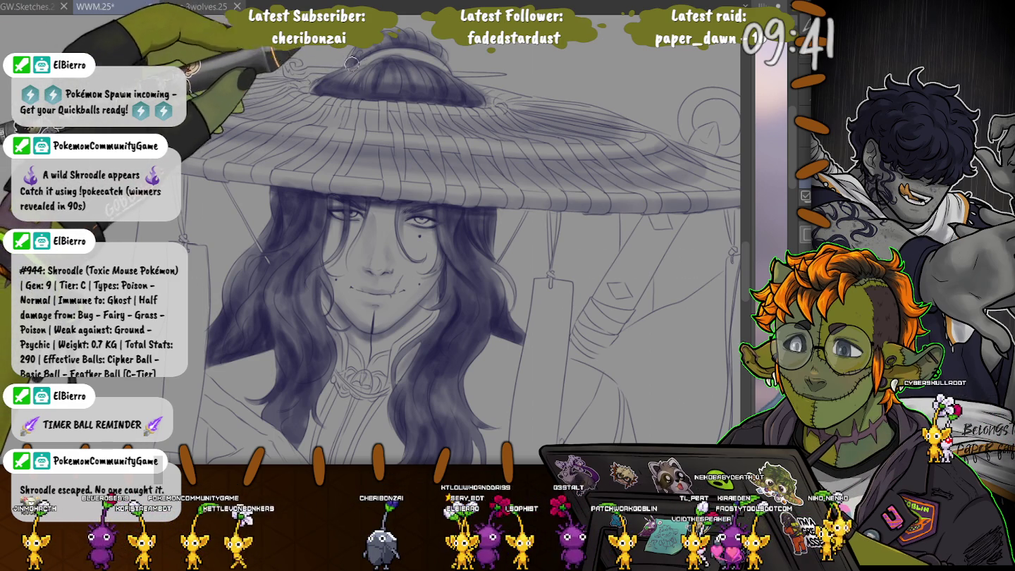
{"action": "left_click_drag", "start_coordinate": [442, 205], "coordinate": [467, 72]}
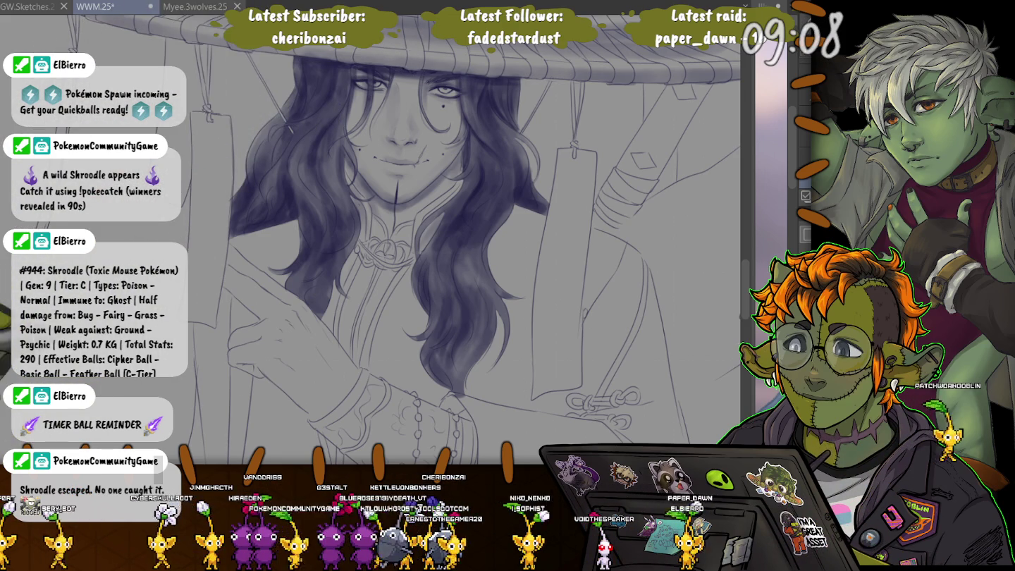
{"action": "scroll", "coordinate": [409, 240], "scroll_direction": "down", "scroll_amount": 3}
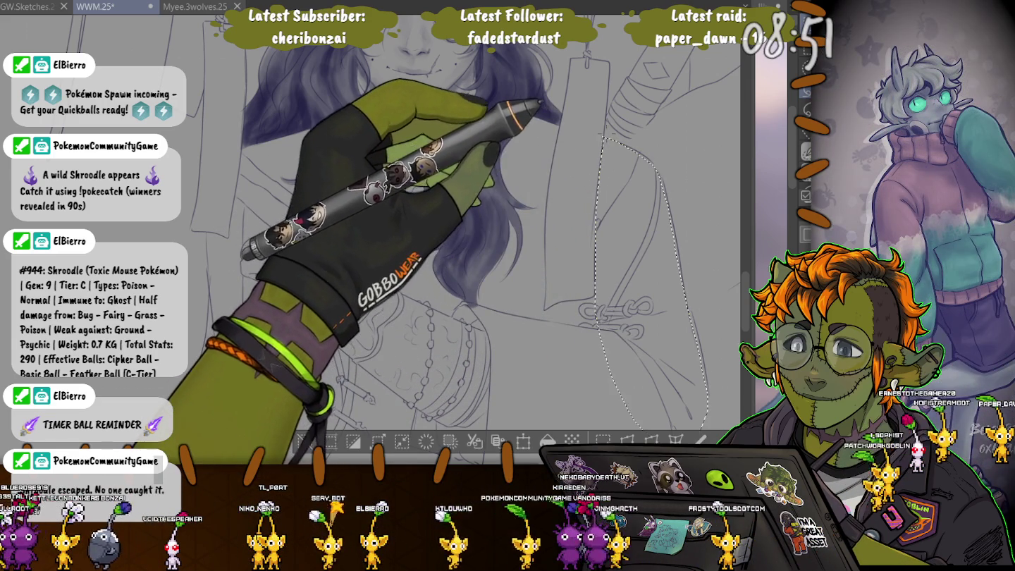
{"action": "left_click_drag", "start_coordinate": [595, 144], "coordinate": [600, 147]}
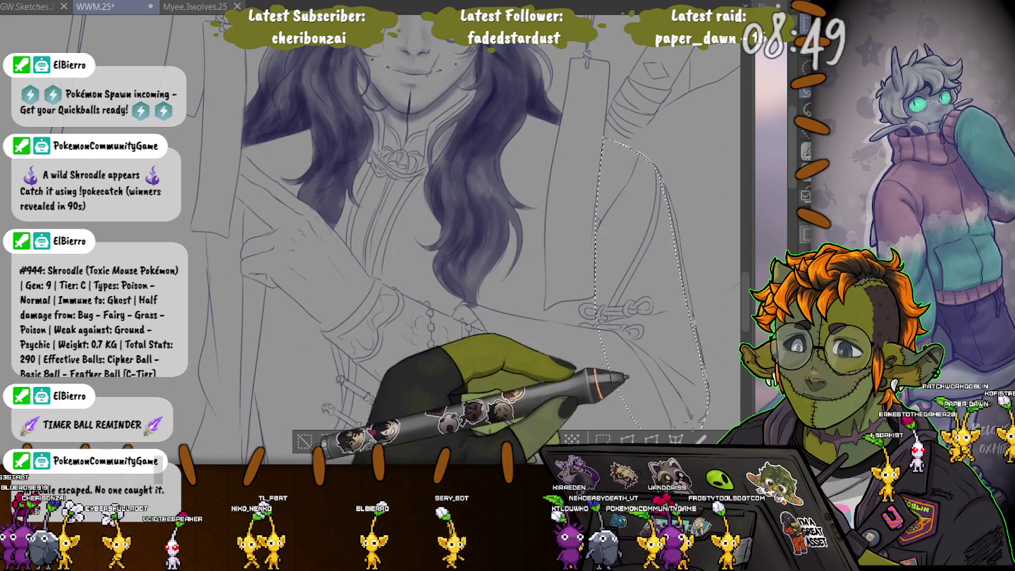
- Add the cuff, lower sleeve and upper sleeve edges to the lasso selection
{"action": "left_click_drag", "start_coordinate": [601, 317], "coordinate": [627, 176]}
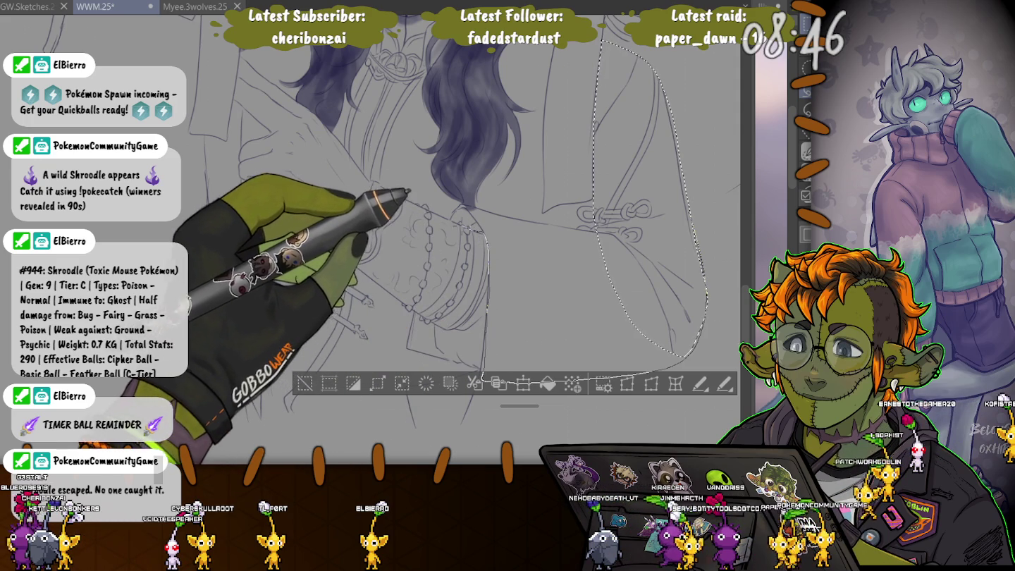
{"action": "mouse_move", "coordinate": [485, 374]}
{"action": "left_mouse_down"}
{"action": "mouse_move", "coordinate": [462, 211]}
{"action": "mouse_move", "coordinate": [592, 205]}
{"action": "left_mouse_up"}
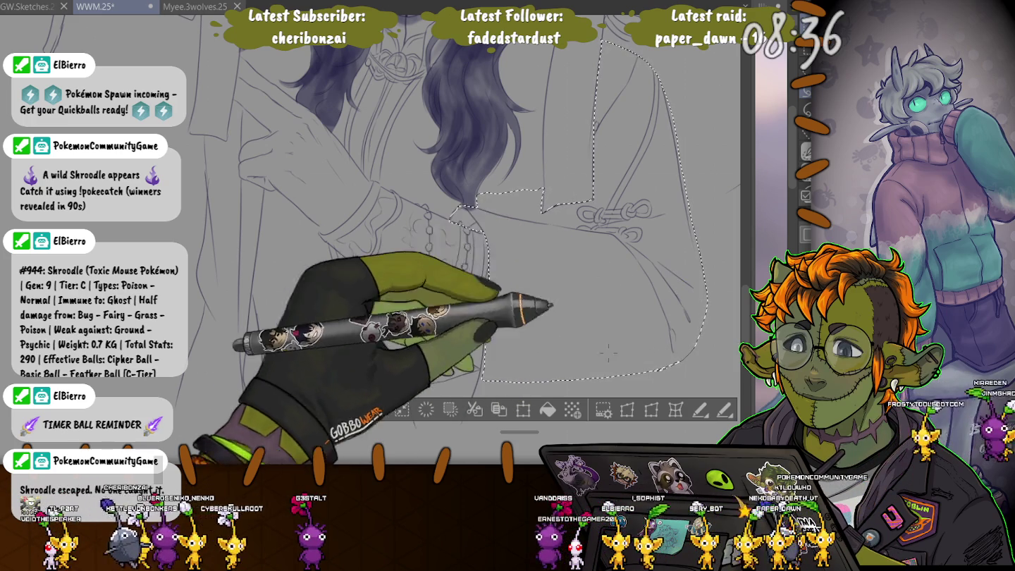
{"action": "left_click_drag", "start_coordinate": [640, 323], "coordinate": [623, 220]}
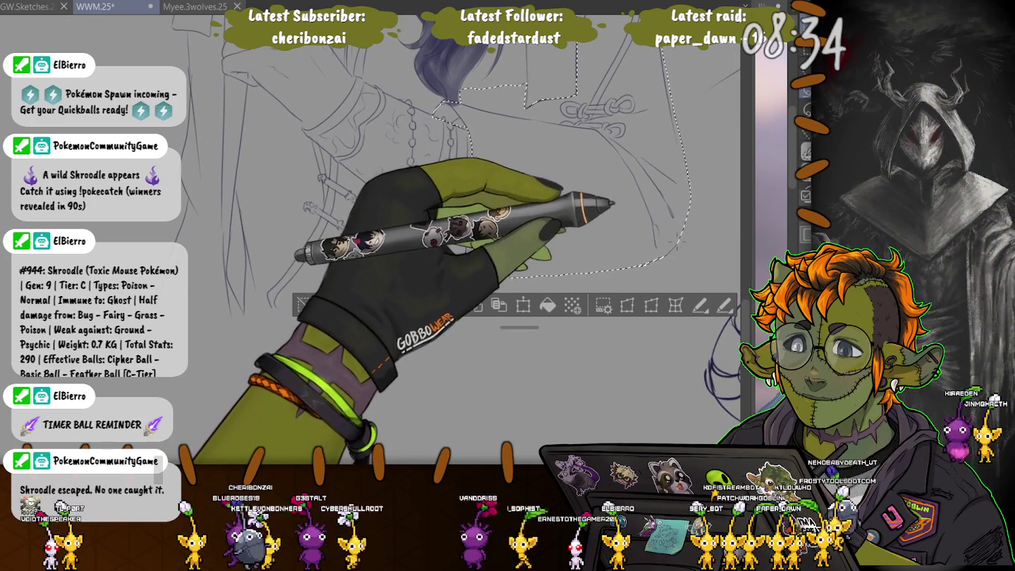
{"action": "left_click_drag", "start_coordinate": [532, 181], "coordinate": [346, 275]}
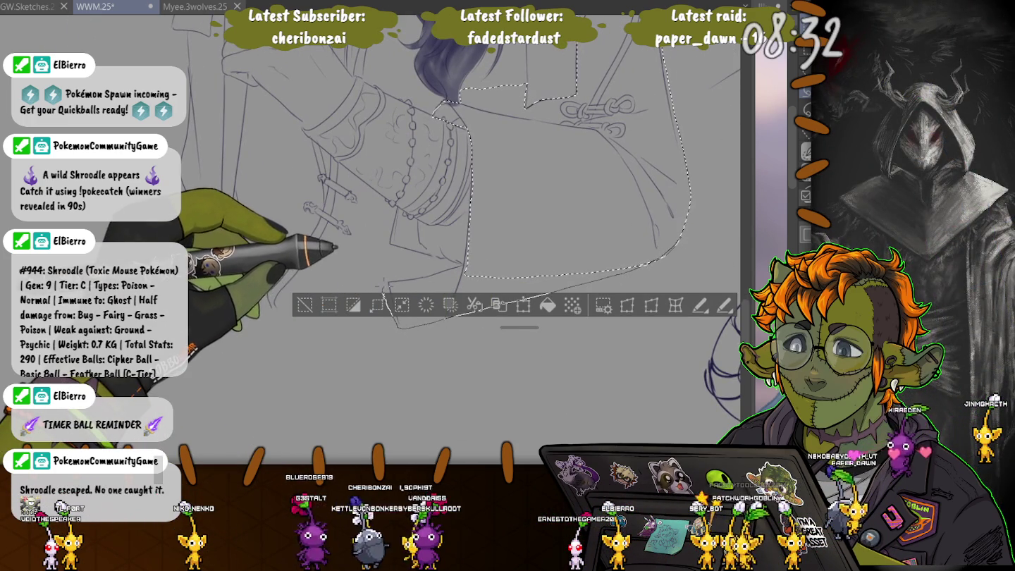
{"action": "left_click_drag", "start_coordinate": [564, 292], "coordinate": [663, 257]}
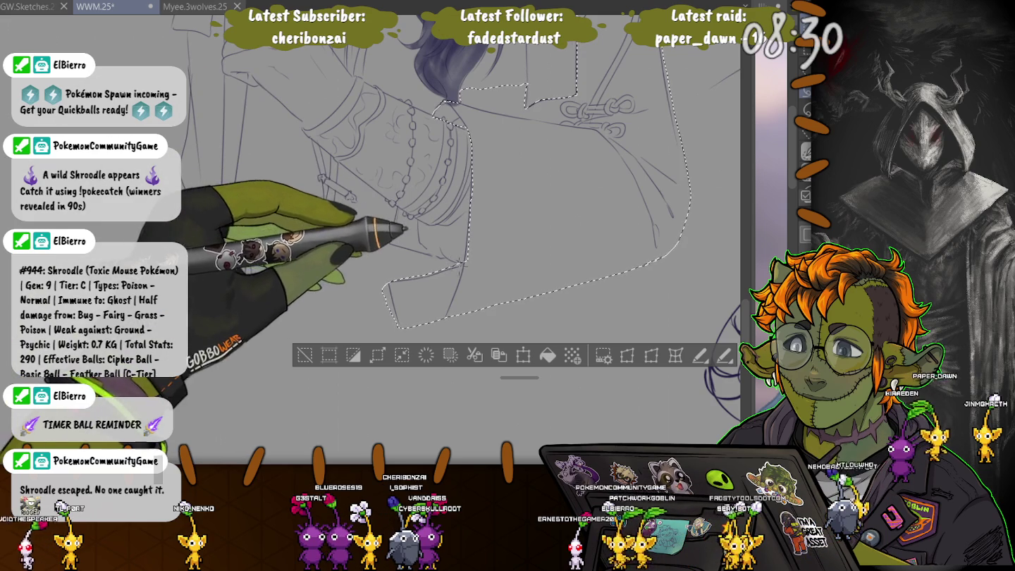
{"action": "left_click_drag", "start_coordinate": [415, 230], "coordinate": [328, 159]}
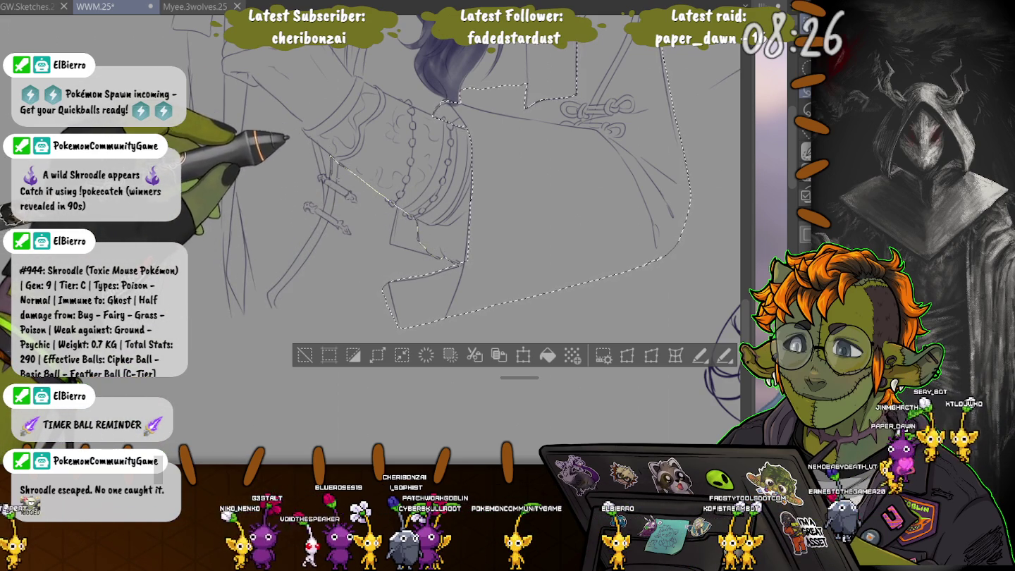
{"action": "left_click_drag", "start_coordinate": [328, 159], "coordinate": [396, 326]}
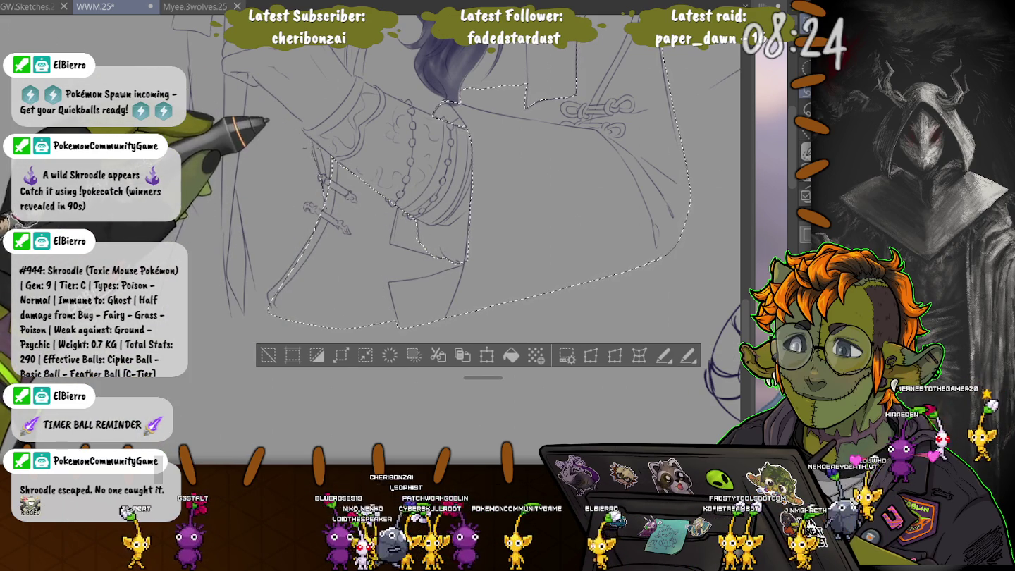
{"action": "mouse_move", "coordinate": [310, 137]}
{"action": "left_mouse_down"}
{"action": "mouse_move", "coordinate": [267, 90]}
{"action": "mouse_move", "coordinate": [244, 212]}
{"action": "left_mouse_up"}
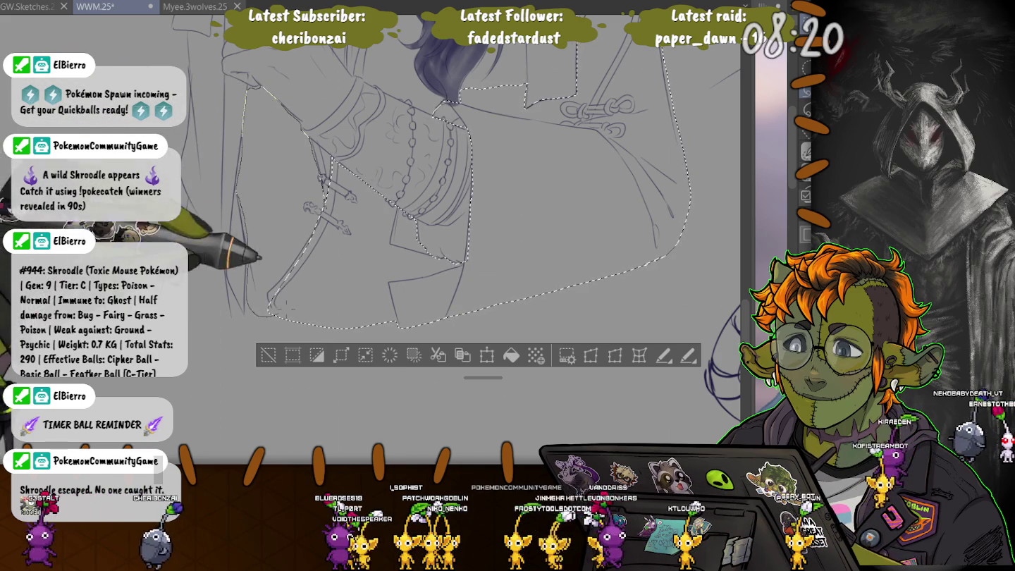
- Extend the selection left along the coat and around the arm and hand, undoing the last addition
{"action": "scroll", "coordinate": [493, 232], "scroll_direction": "up", "scroll_amount": 2}
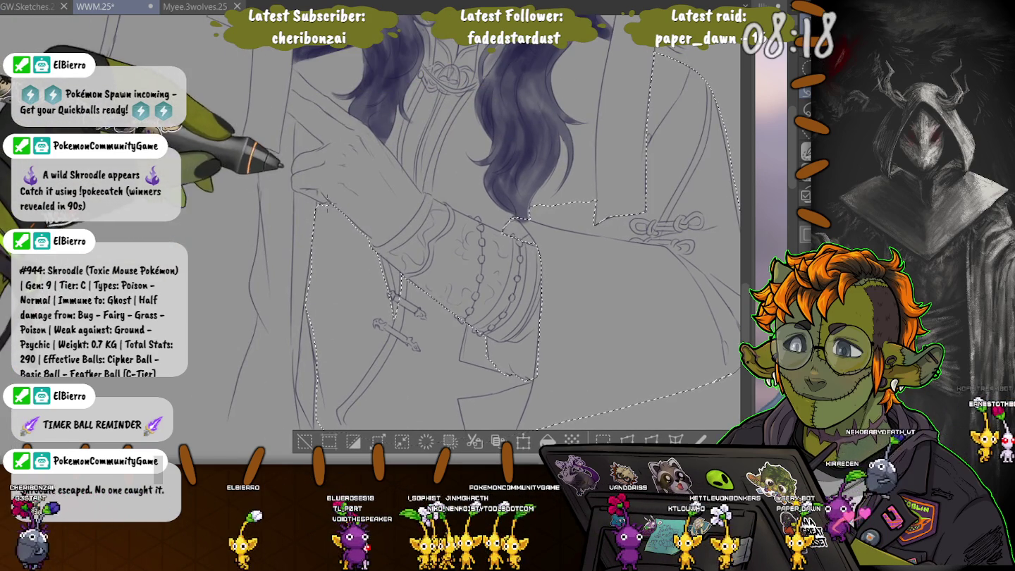
{"action": "left_click_drag", "start_coordinate": [274, 210], "coordinate": [282, 428]}
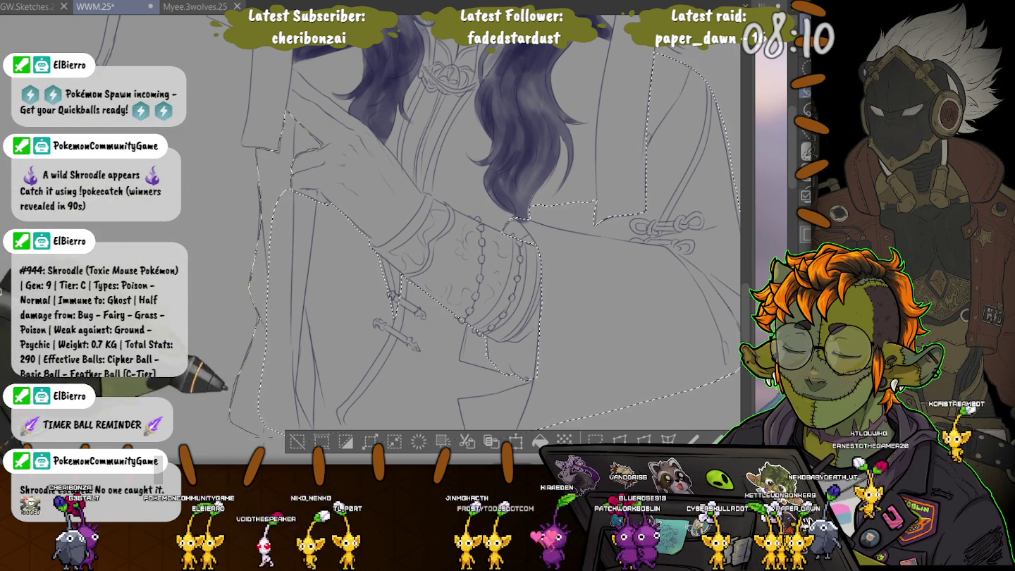
{"action": "scroll", "coordinate": [494, 232], "scroll_direction": "down", "scroll_amount": 3}
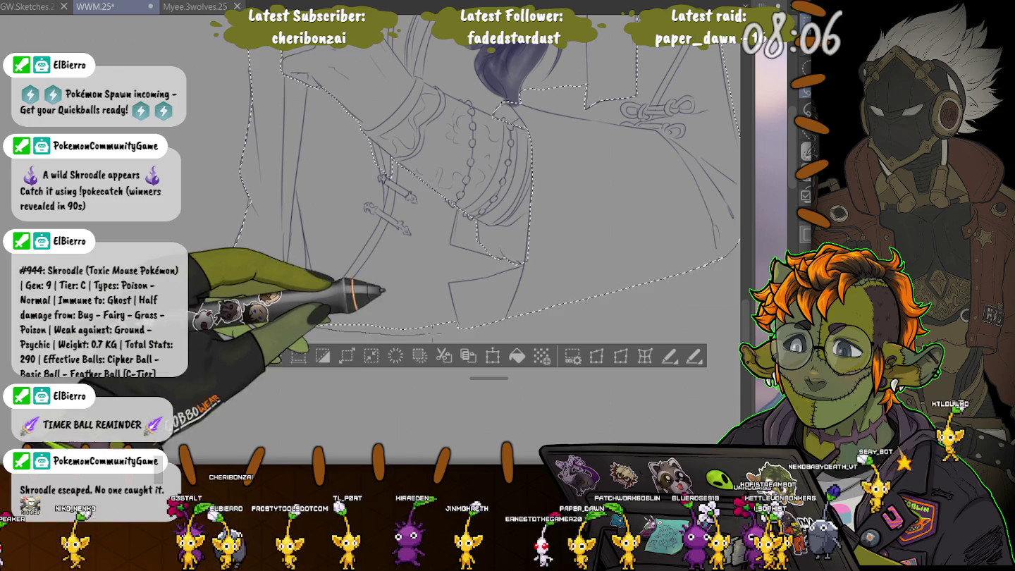
{"action": "left_click_drag", "start_coordinate": [257, 284], "coordinate": [221, 281]}
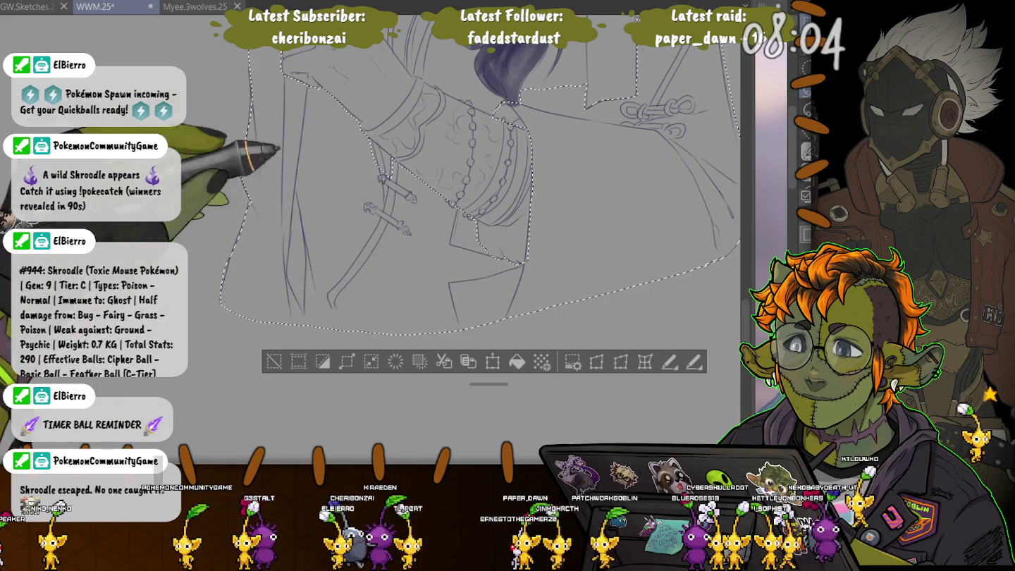
{"action": "scroll", "coordinate": [479, 232], "scroll_direction": "up", "scroll_amount": 3}
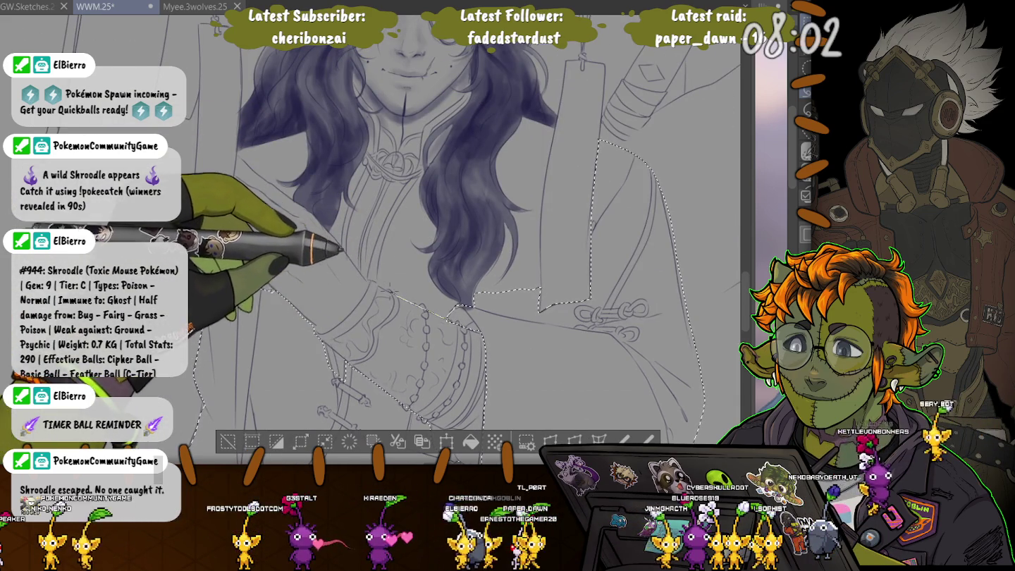
{"action": "left_click_drag", "start_coordinate": [268, 288], "coordinate": [240, 263]}
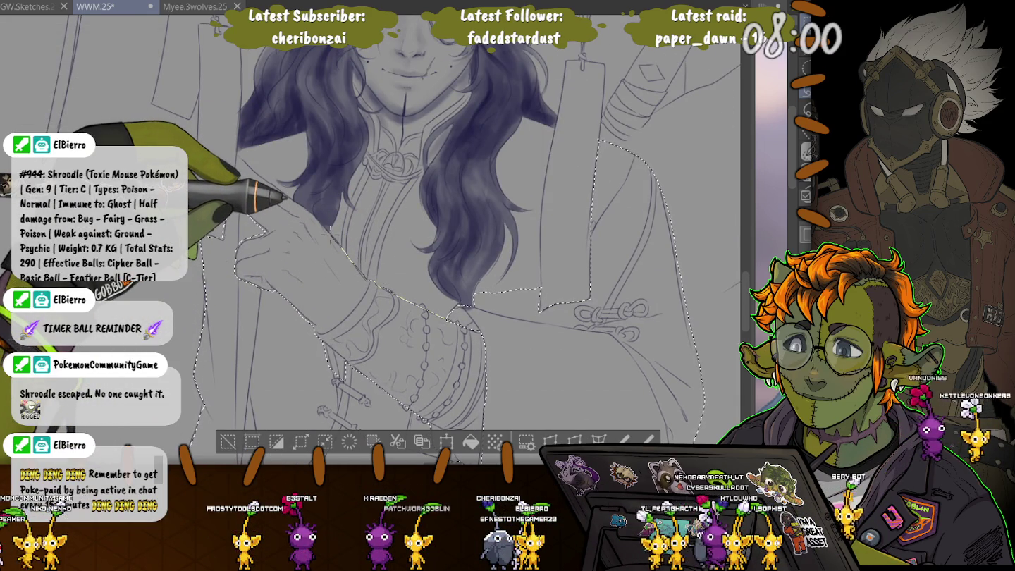
{"action": "left_click_drag", "start_coordinate": [393, 245], "coordinate": [232, 206]}
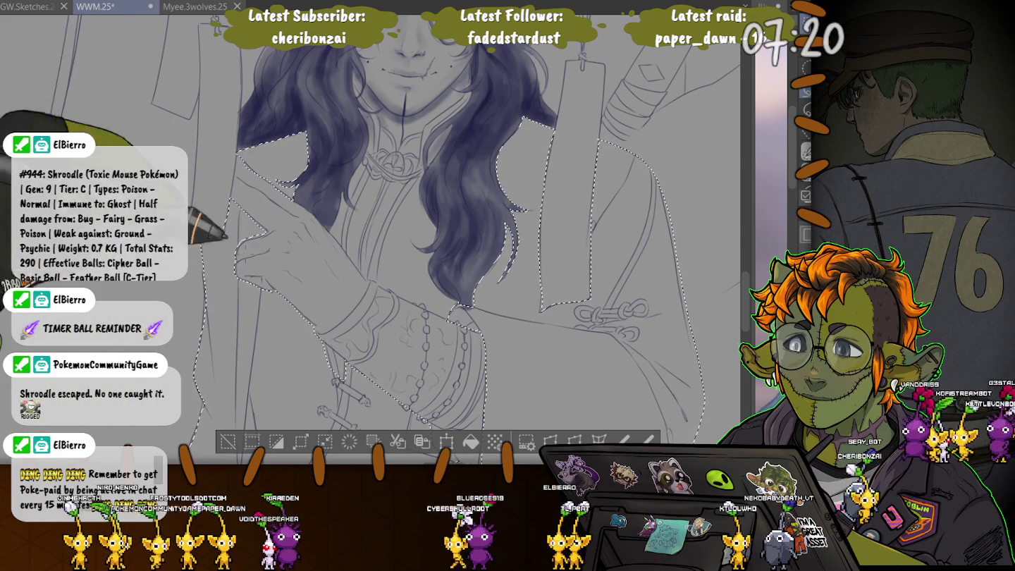
{"action": "left_click_drag", "start_coordinate": [451, 303], "coordinate": [473, 155]}
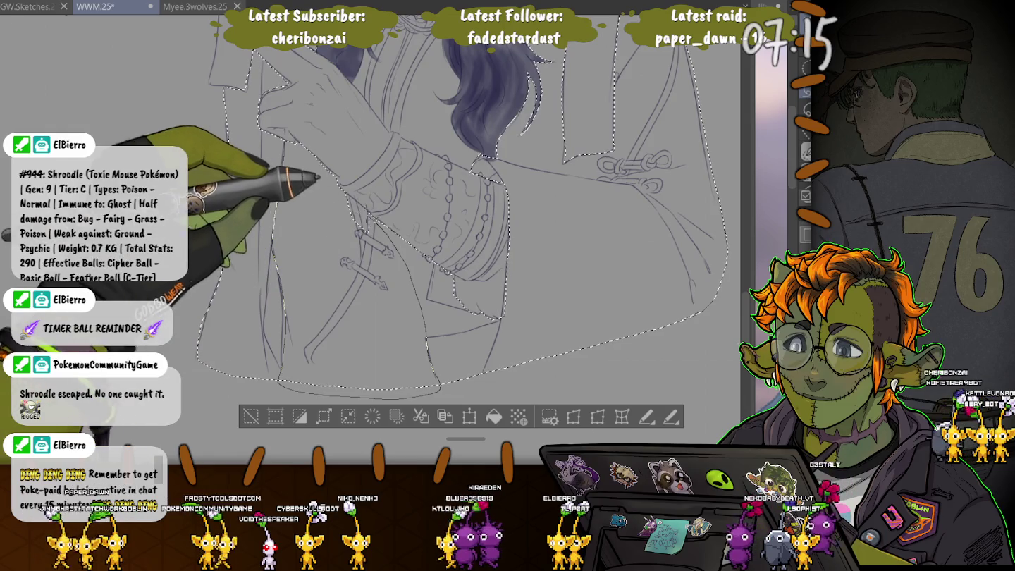
{"action": "key", "text": "ctrl+z"}
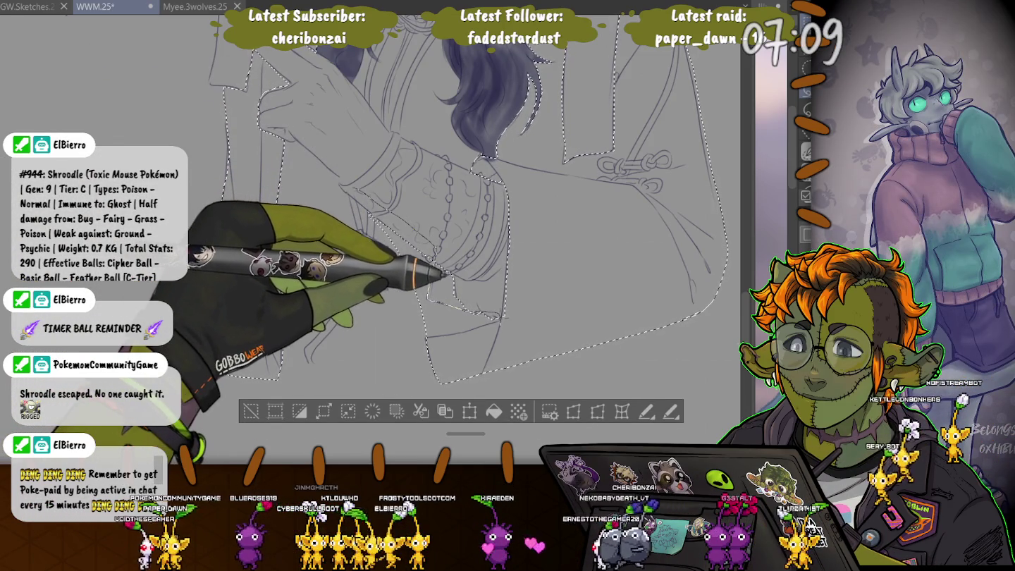
- Widen the selection to the coat's left edge, shade the sleeve purple-gray, then deselect
{"action": "left_click_drag", "start_coordinate": [381, 286], "coordinate": [346, 267]}
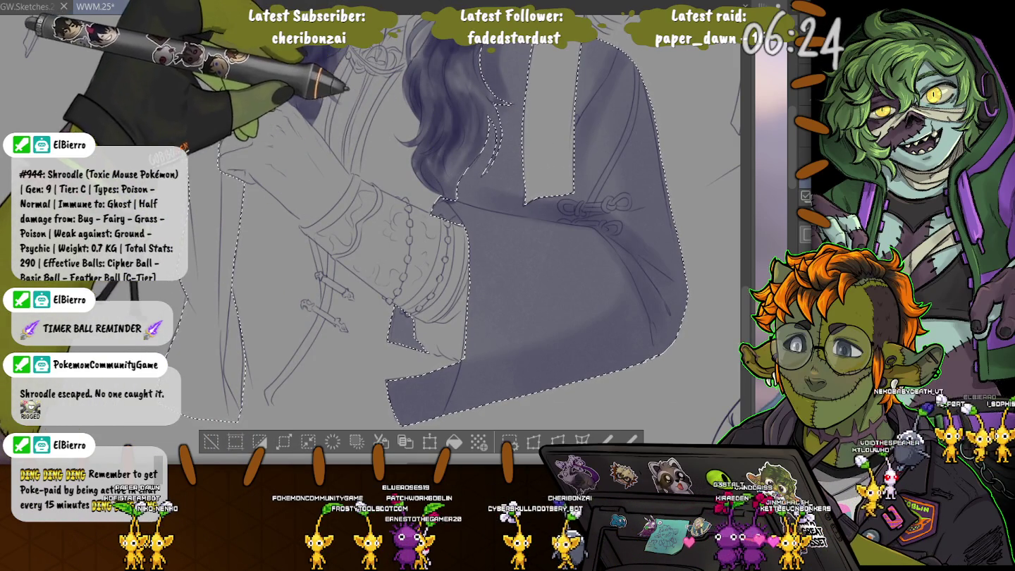
{"action": "scroll", "coordinate": [423, 122], "scroll_direction": "up", "scroll_amount": 3}
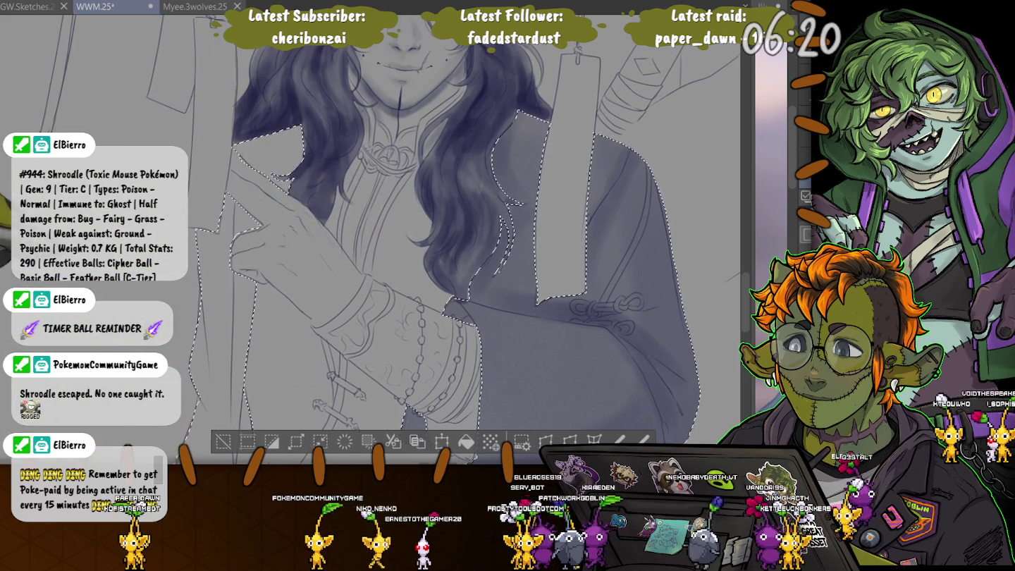
{"action": "left_click_drag", "start_coordinate": [226, 307], "coordinate": [347, 256]}
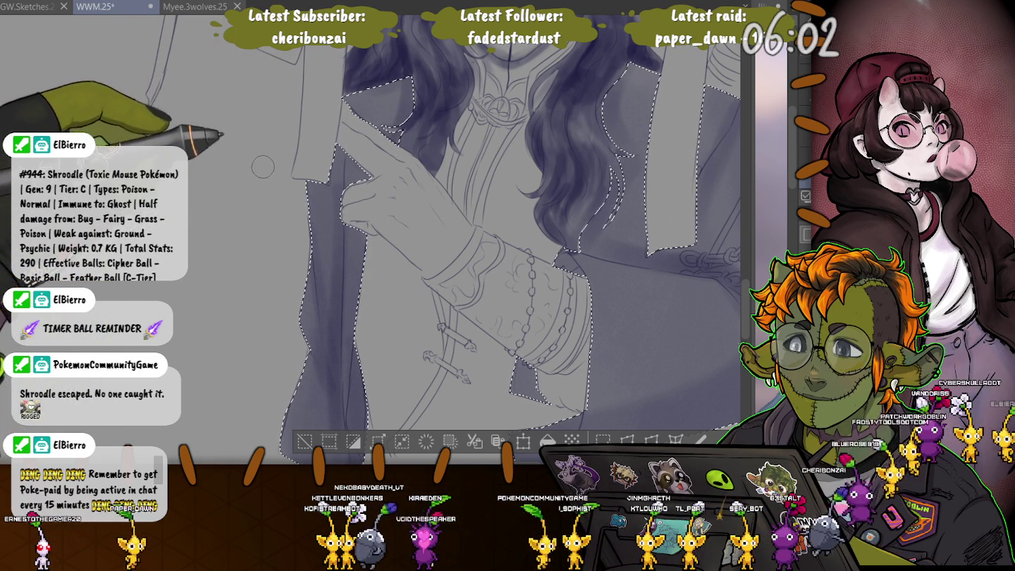
{"action": "left_click_drag", "start_coordinate": [473, 348], "coordinate": [460, 206]}
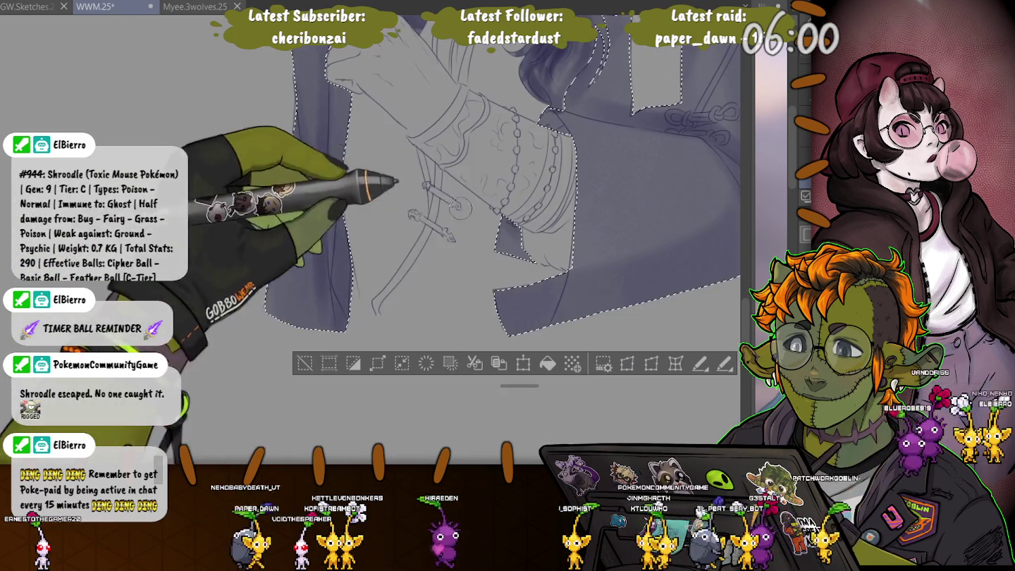
{"action": "key", "text": "ctrl+d"}
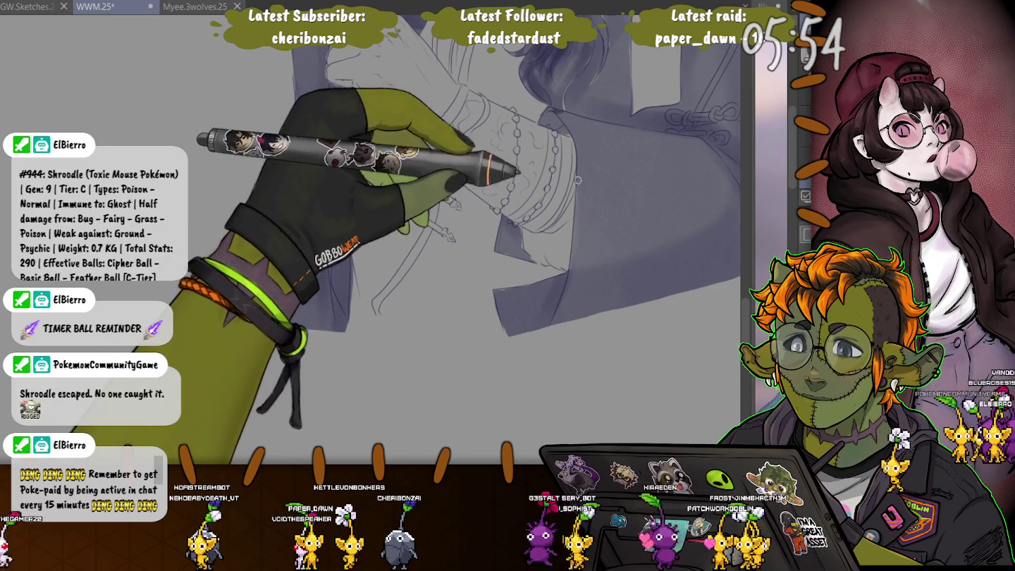
{"action": "scroll", "coordinate": [571, 205], "scroll_direction": "up", "scroll_amount": 4}
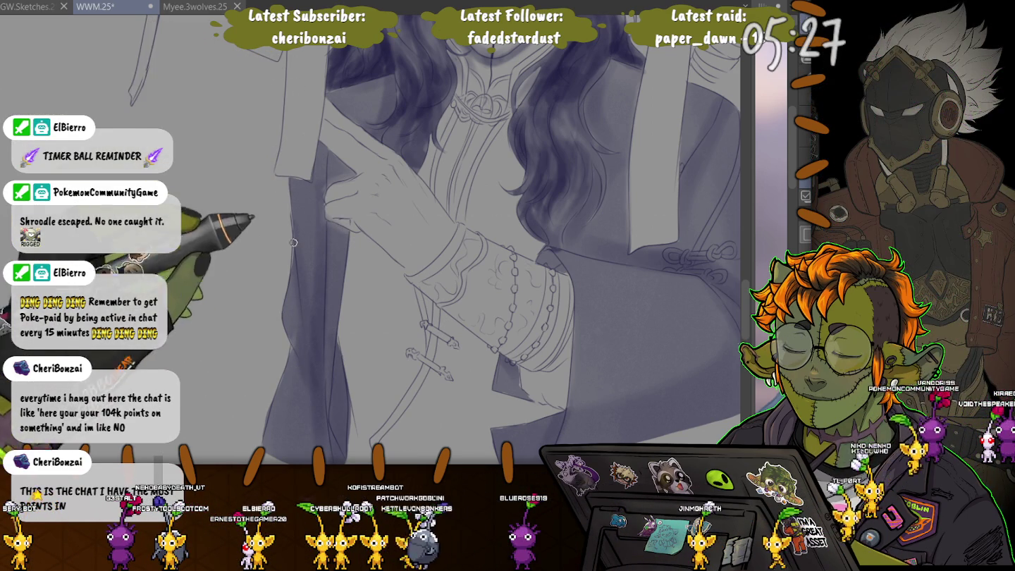
{"action": "scroll", "coordinate": [334, 327], "scroll_direction": "up", "scroll_amount": 5}
{"action": "scroll", "coordinate": [451, 240], "scroll_direction": "down", "scroll_amount": 2}
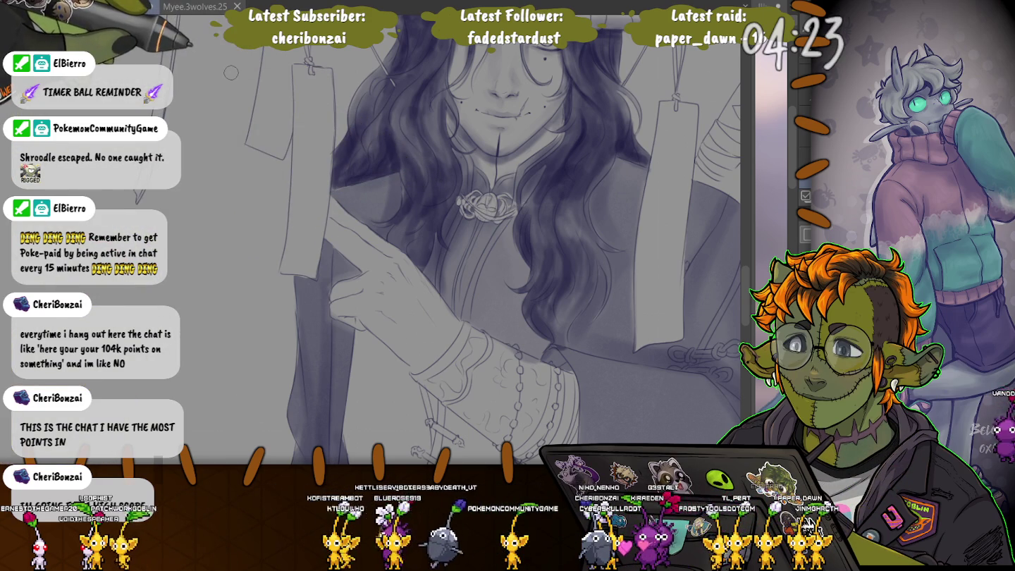
- Bring the chest and hair into view and greatly enlarge the brush with ]
{"action": "scroll", "coordinate": [209, 238], "scroll_direction": "down", "scroll_amount": 3}
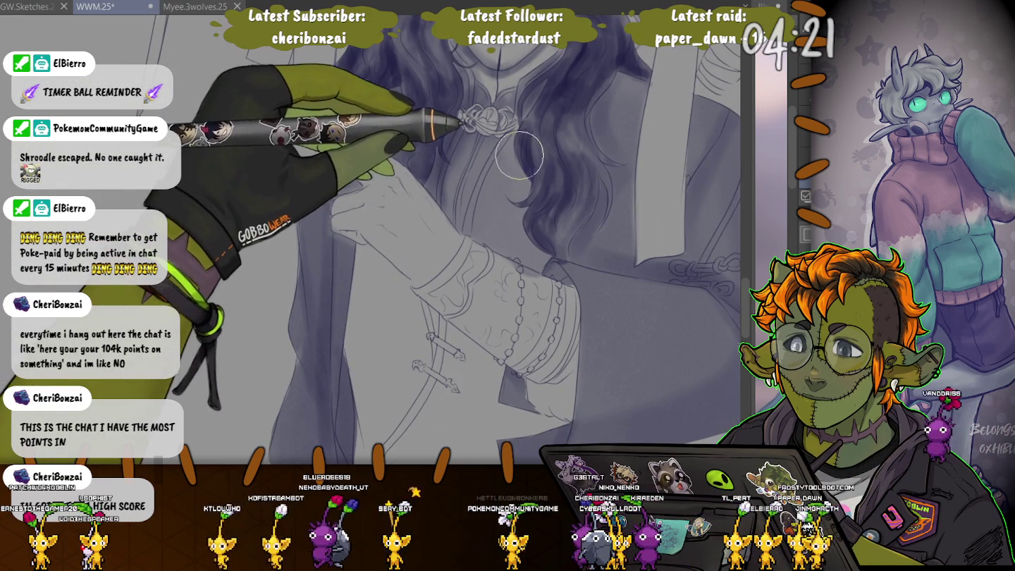
{"action": "key", "text": "bracketright"}
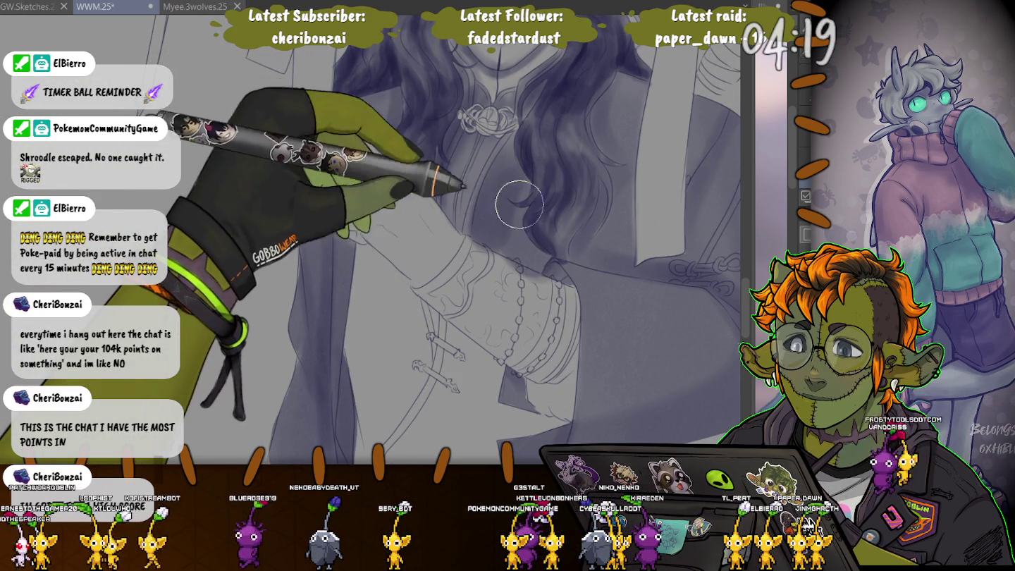
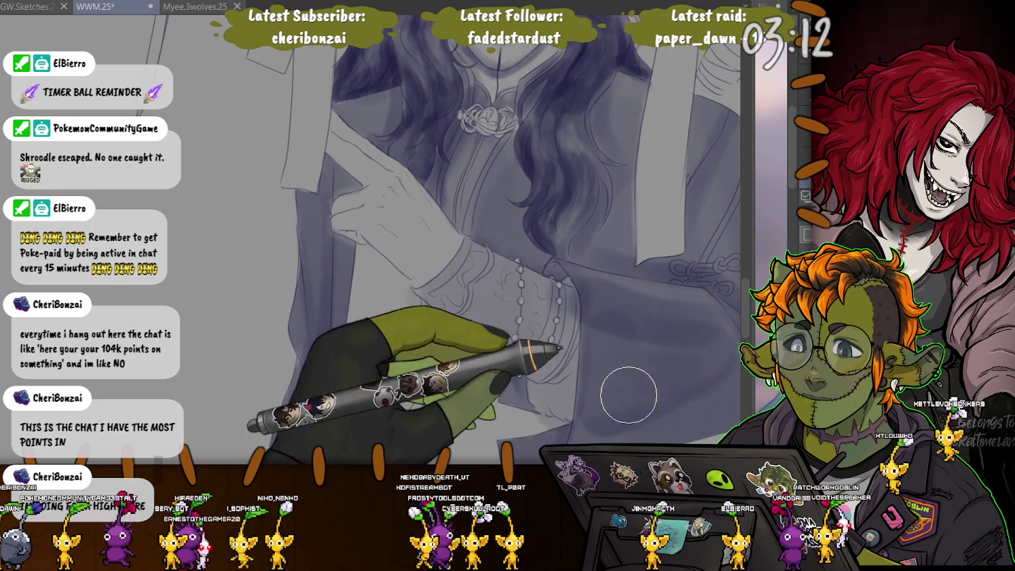
- Shrink the brush and paint finer purple shading on the sleeve beside the beaded bracelets
{"action": "scroll", "coordinate": [465, 397], "scroll_direction": "right", "scroll_amount": 3}
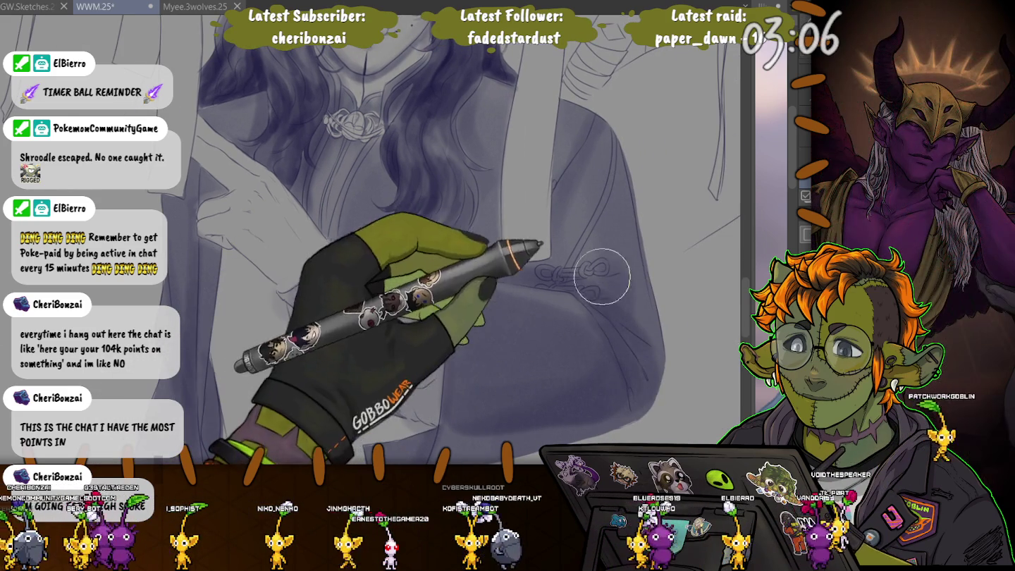
{"action": "key", "text": "["}
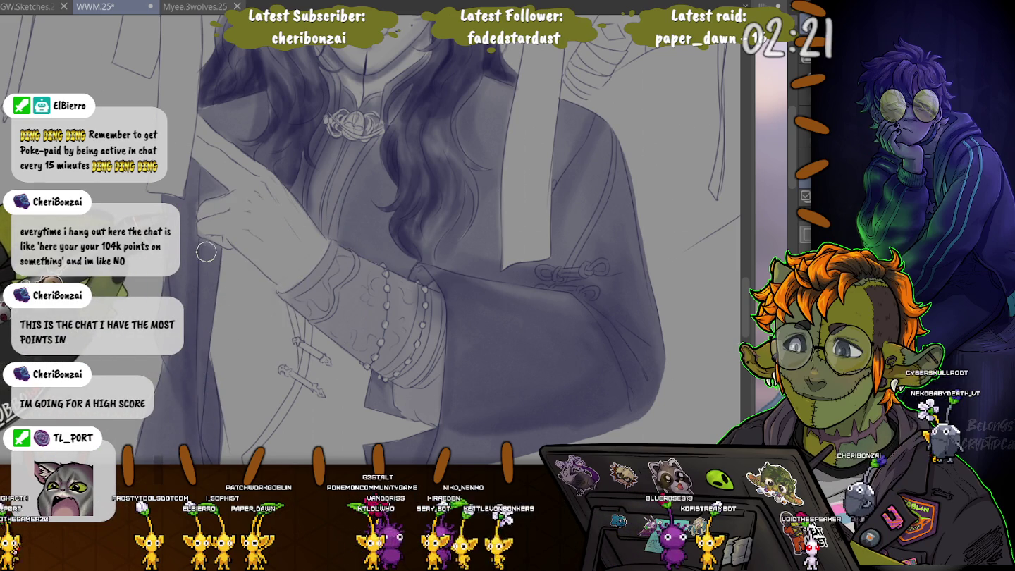
{"action": "left_click_drag", "start_coordinate": [206, 251], "coordinate": [227, 191]}
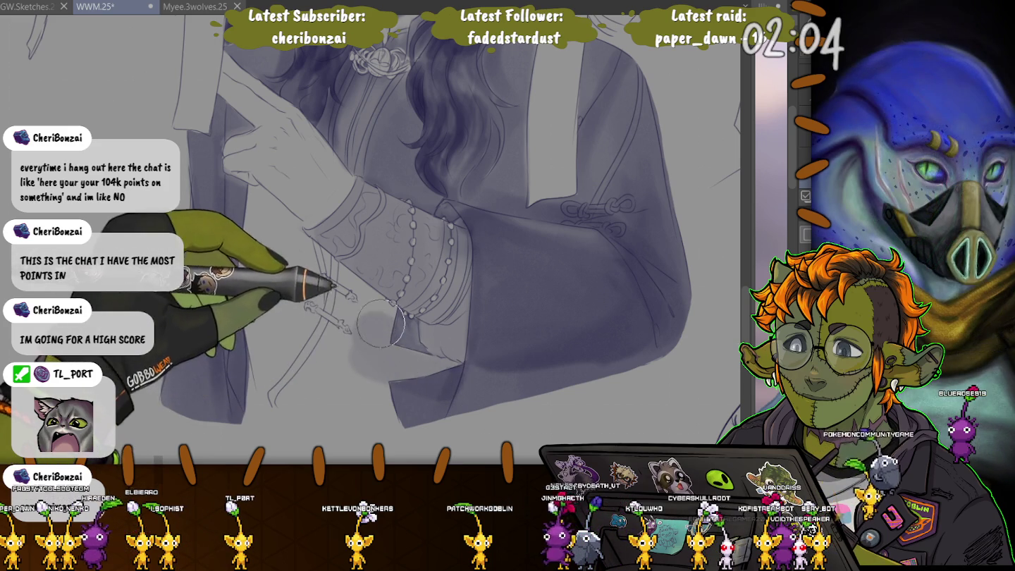
- Paint dark purple shading down the left coat panel beside the sleeve
{"action": "left_click_drag", "start_coordinate": [225, 127], "coordinate": [232, 395]}
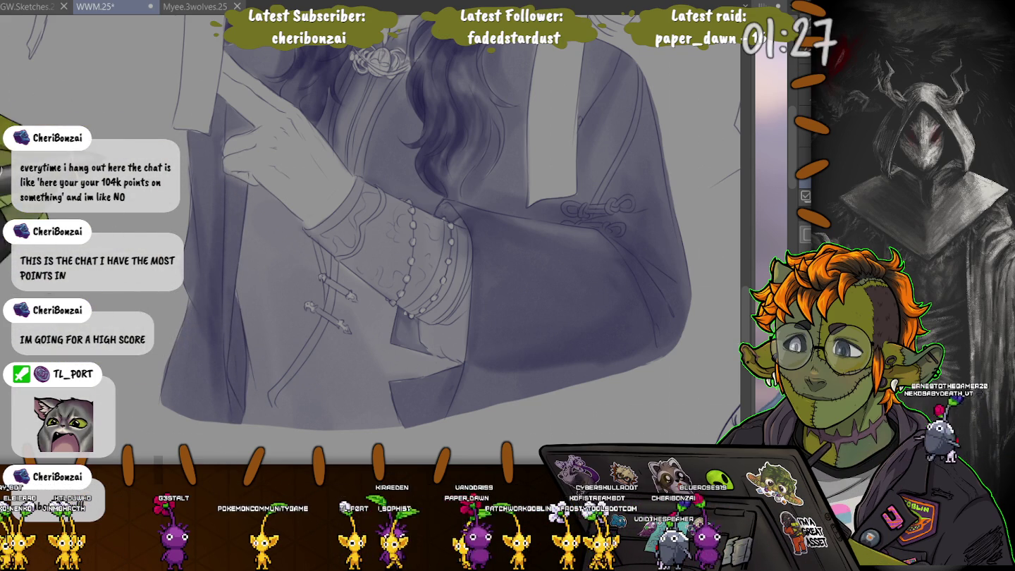
{"action": "scroll", "coordinate": [209, 301], "scroll_direction": "down", "scroll_amount": 3}
- Paint broad diagonal grey strokes behind the shoulder, undoing one stray zigzag stroke
{"action": "scroll", "coordinate": [209, 302], "scroll_direction": "down", "scroll_amount": 3}
{"action": "scroll", "coordinate": [429, 240], "scroll_direction": "up", "scroll_amount": 2}
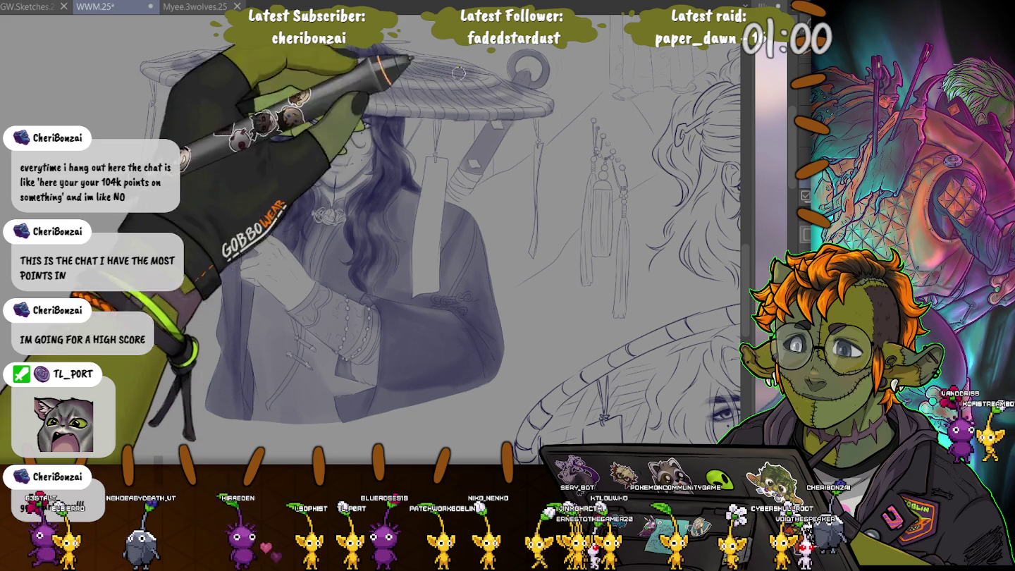
{"action": "mouse_move", "coordinate": [605, 88]}
{"action": "left_mouse_down"}
{"action": "mouse_move", "coordinate": [648, 164]}
{"action": "mouse_move", "coordinate": [459, 203]}
{"action": "left_mouse_up"}
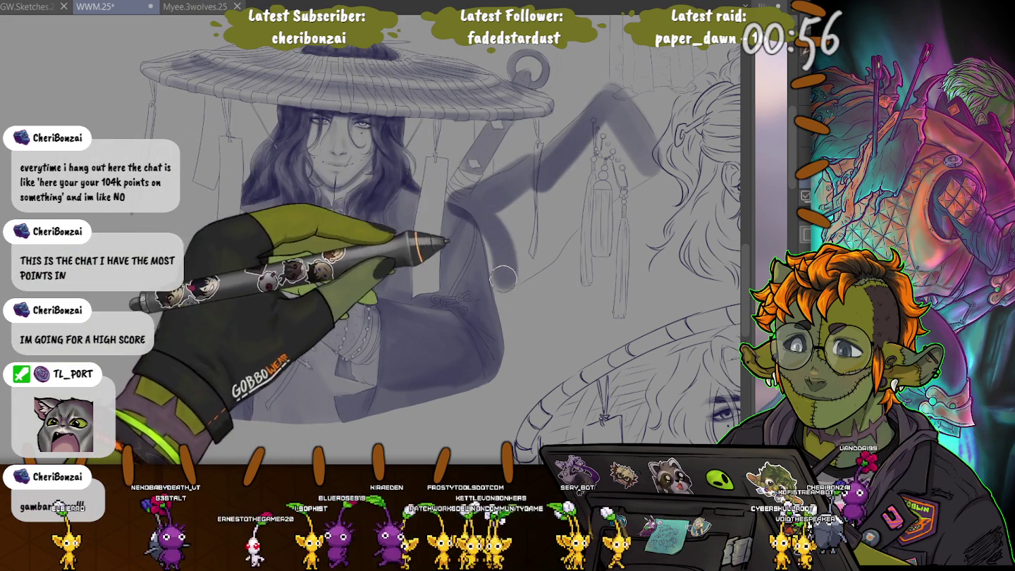
{"action": "key", "text": "ctrl+z"}
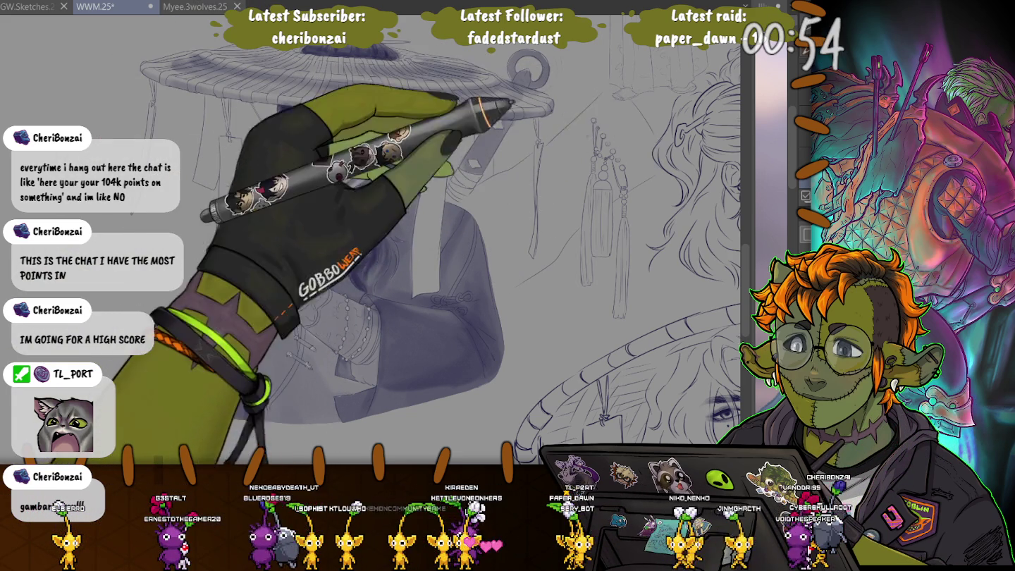
{"action": "left_click_drag", "start_coordinate": [619, 98], "coordinate": [512, 184]}
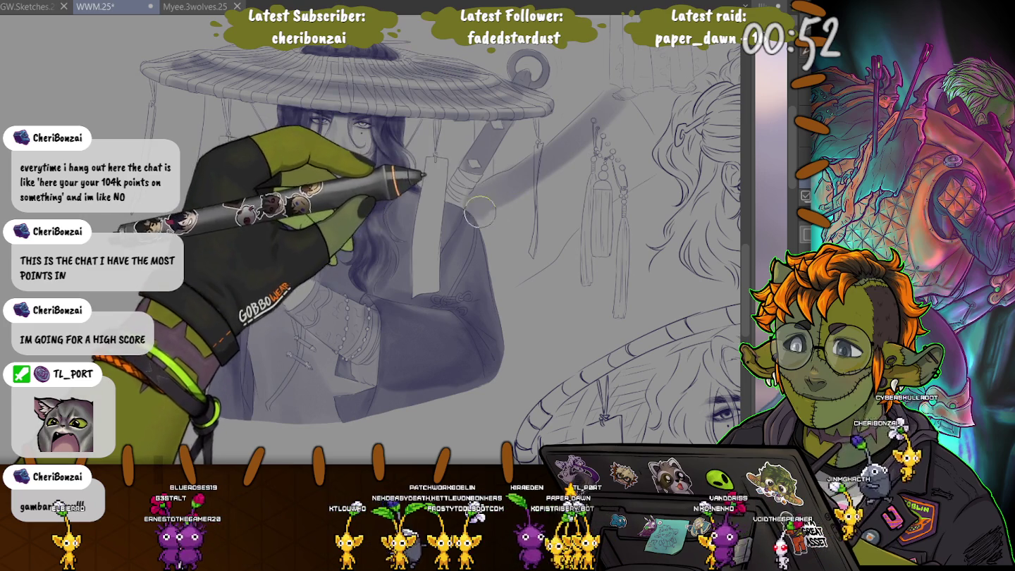
{"action": "left_click_drag", "start_coordinate": [510, 283], "coordinate": [600, 146]}
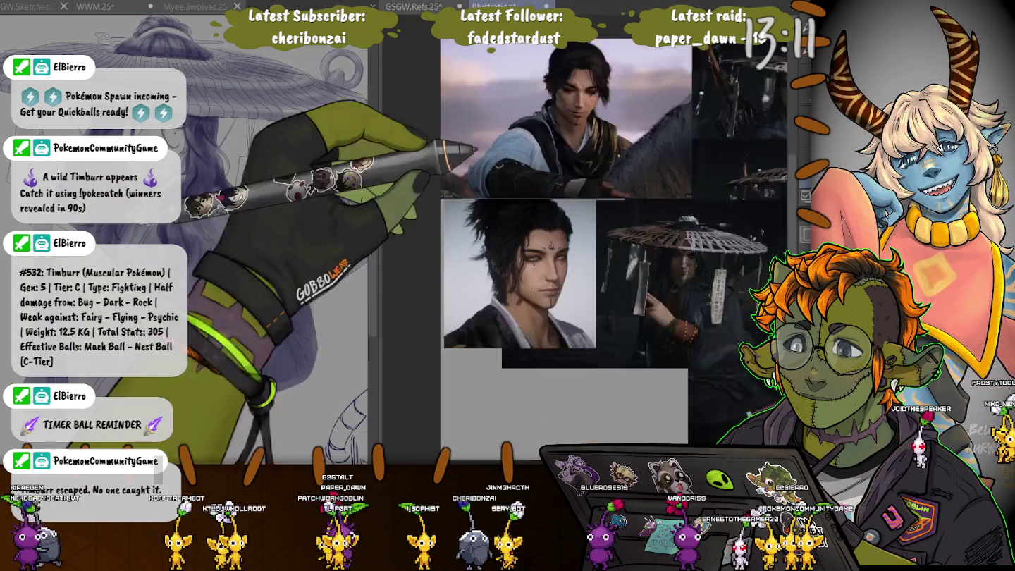
- Zoom the reference onto the man's face and talismans, and widen the drawing pane
{"action": "scroll", "coordinate": [595, 260], "scroll_direction": "up", "scroll_amount": 3}
{"action": "scroll", "coordinate": [595, 261], "scroll_direction": "up", "scroll_amount": 3}
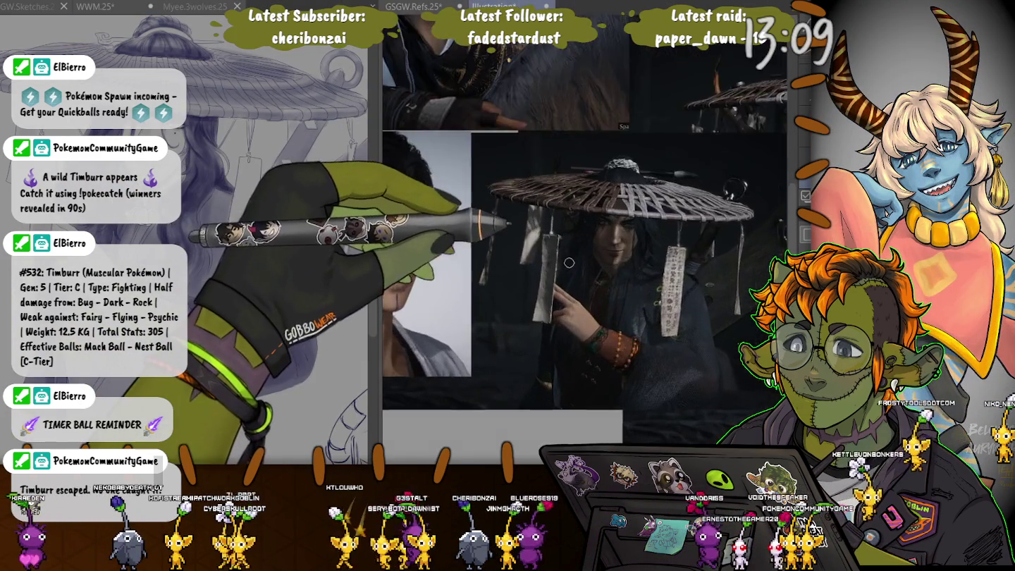
{"action": "scroll", "coordinate": [595, 260], "scroll_direction": "up", "scroll_amount": 3}
{"action": "left_click_drag", "start_coordinate": [594, 260], "coordinate": [494, 204]}
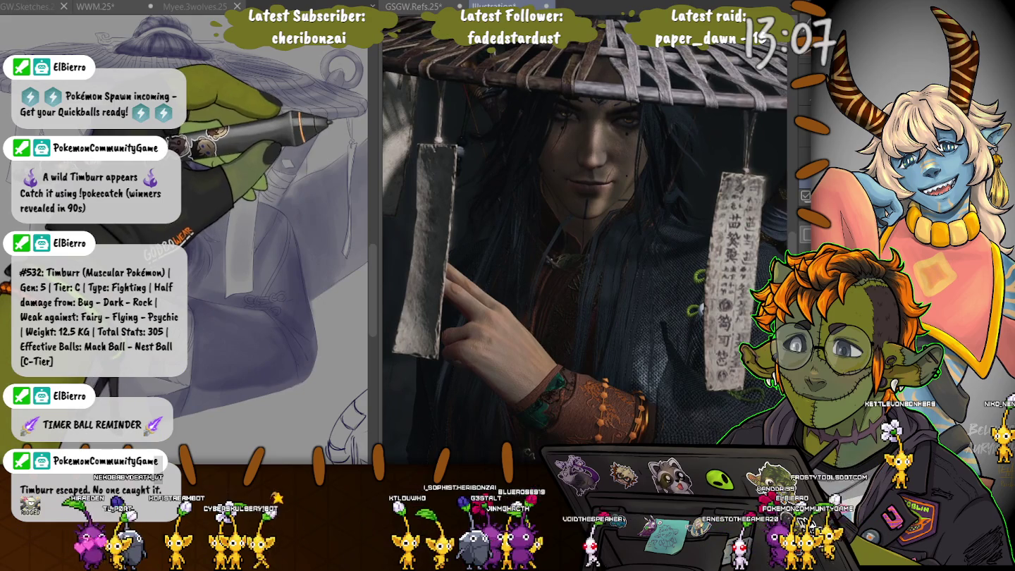
{"action": "left_click_drag", "start_coordinate": [376, 246], "coordinate": [468, 247]}
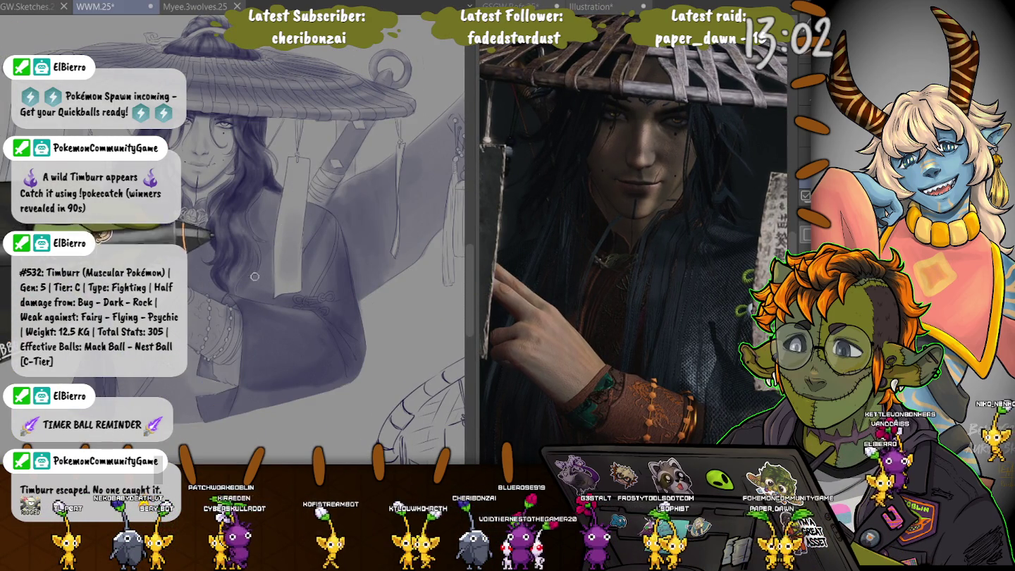
- Zoom the canvas onto the drawn paper tag and rotate the view so it hangs upright
{"action": "scroll", "coordinate": [246, 235], "scroll_direction": "up", "scroll_amount": 2}
{"action": "scroll", "coordinate": [245, 235], "scroll_direction": "up", "scroll_amount": 3}
{"action": "scroll", "coordinate": [246, 236], "scroll_direction": "up", "scroll_amount": 1}
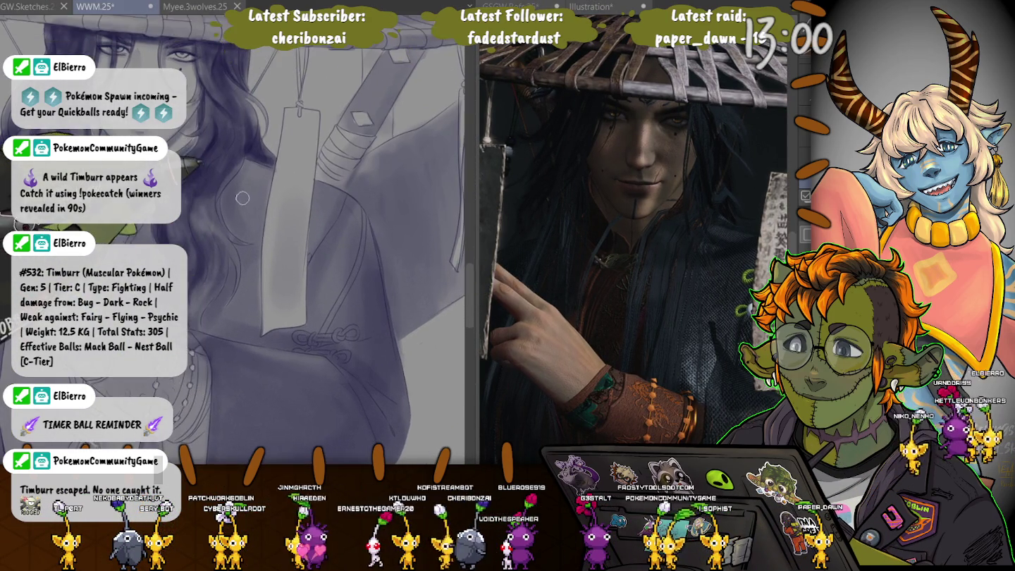
{"action": "scroll", "coordinate": [246, 235], "scroll_direction": "up", "scroll_amount": 1}
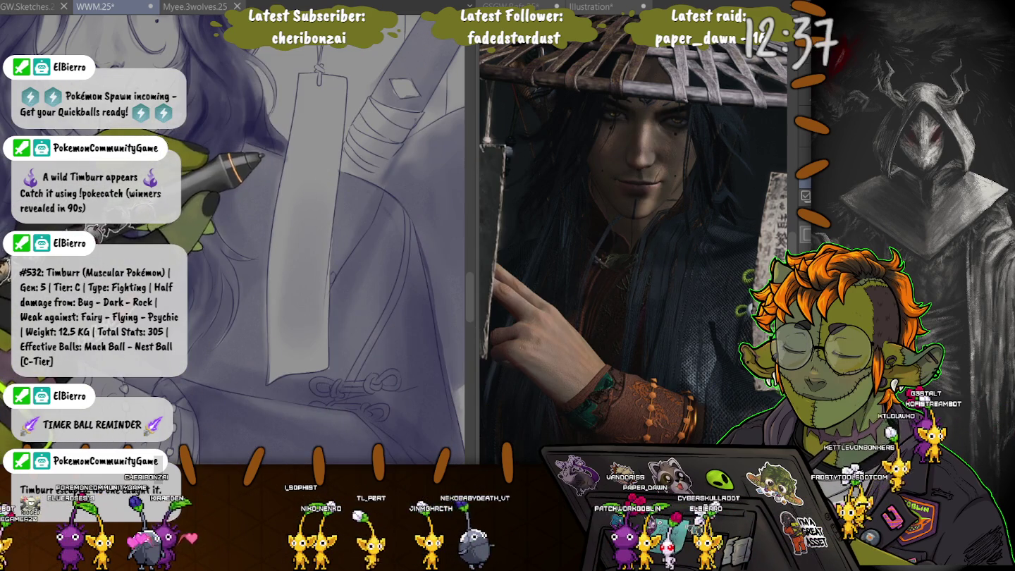
{"action": "left_click_drag", "start_coordinate": [378, 94], "coordinate": [278, 169]}
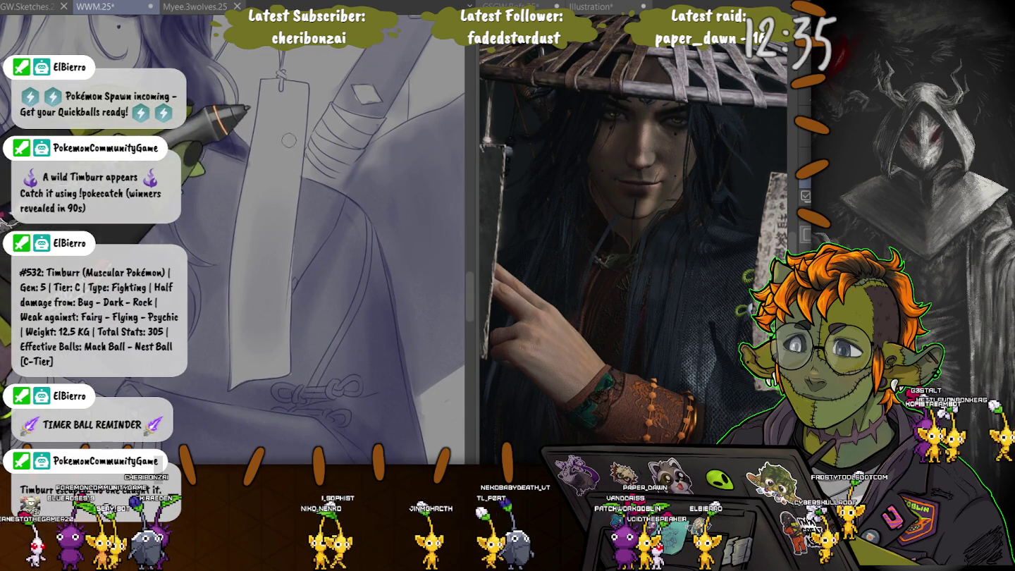
- Return to the WWM illustration and draw a character onto the paper tag
{"action": "left_click", "coordinate": [610, 218]}
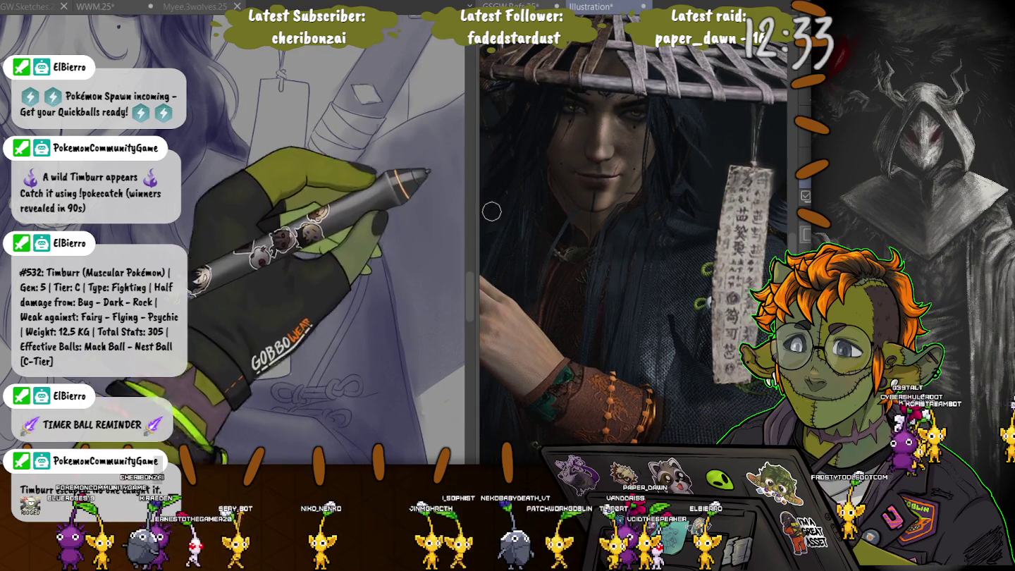
{"action": "left_click", "coordinate": [194, 7]}
{"action": "left_click", "coordinate": [95, 7]}
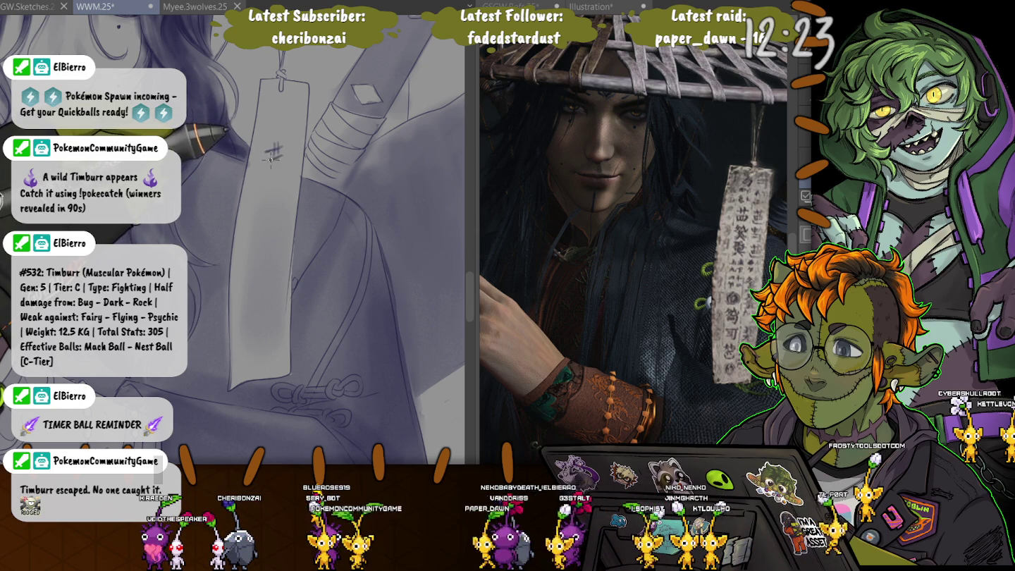
{"action": "mouse_move", "coordinate": [268, 157]}
{"action": "left_mouse_down"}
{"action": "mouse_move", "coordinate": [283, 169]}
{"action": "mouse_move", "coordinate": [266, 200]}
{"action": "left_mouse_up"}
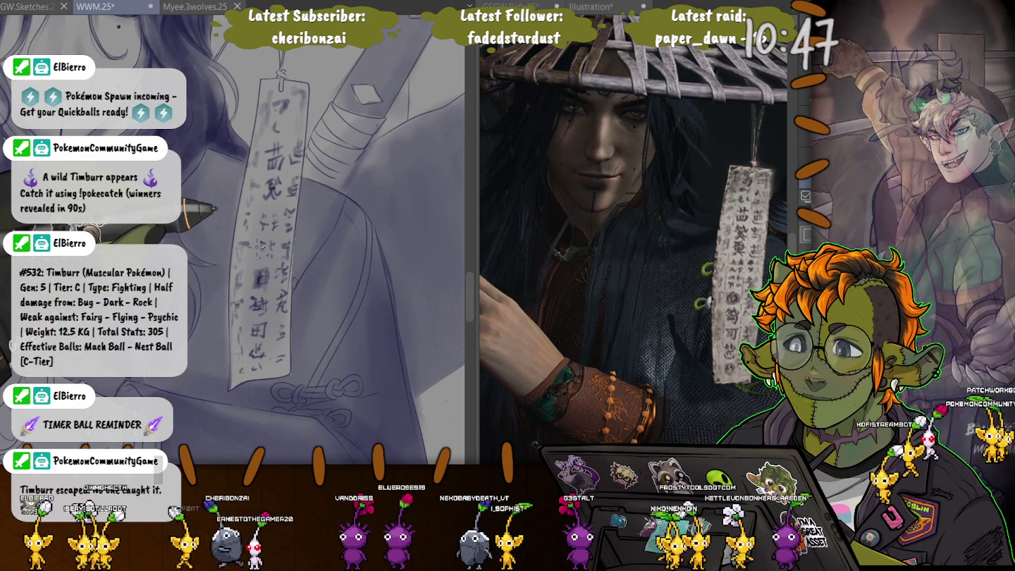
- Save, then smudge the tag's calligraphy so the characters look faded
{"action": "key", "text": "ctrl+s"}
{"action": "left_click_drag", "start_coordinate": [278, 105], "coordinate": [280, 112]}
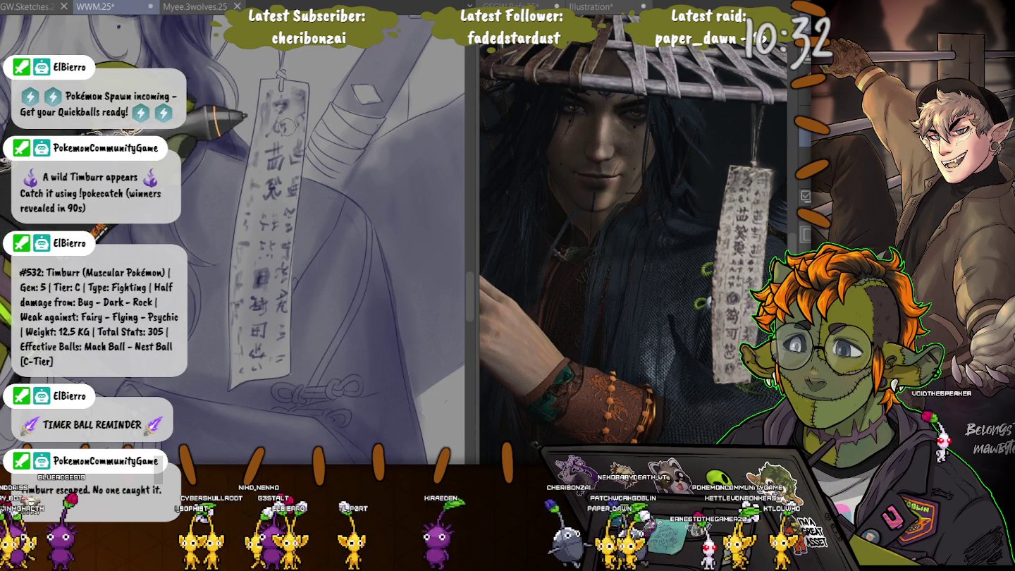
{"action": "left_click_drag", "start_coordinate": [286, 126], "coordinate": [243, 262]}
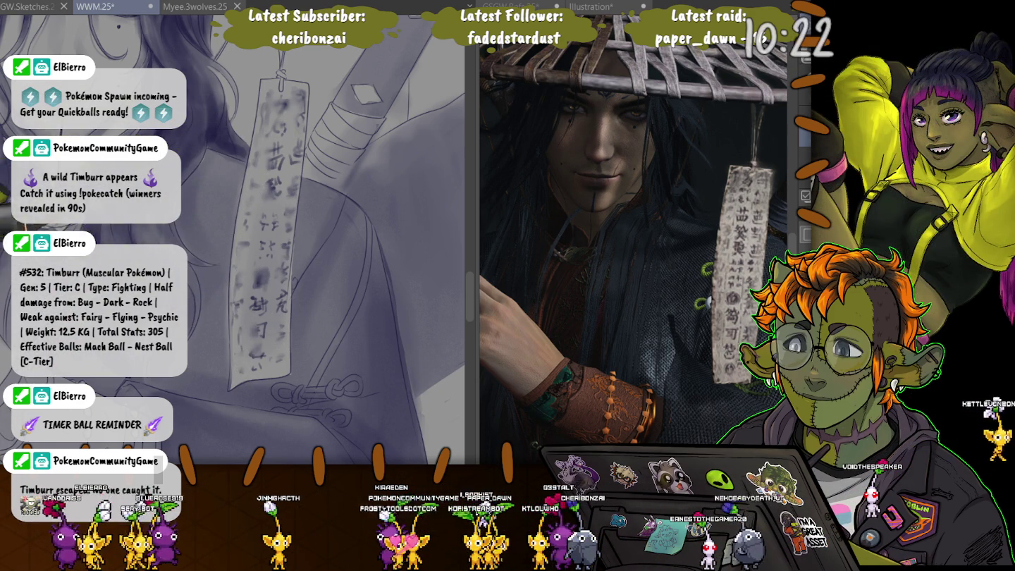
- Scroll up from the hanging tag toward the man's face and long hair
{"action": "scroll", "coordinate": [245, 369], "scroll_direction": "up", "scroll_amount": 5}
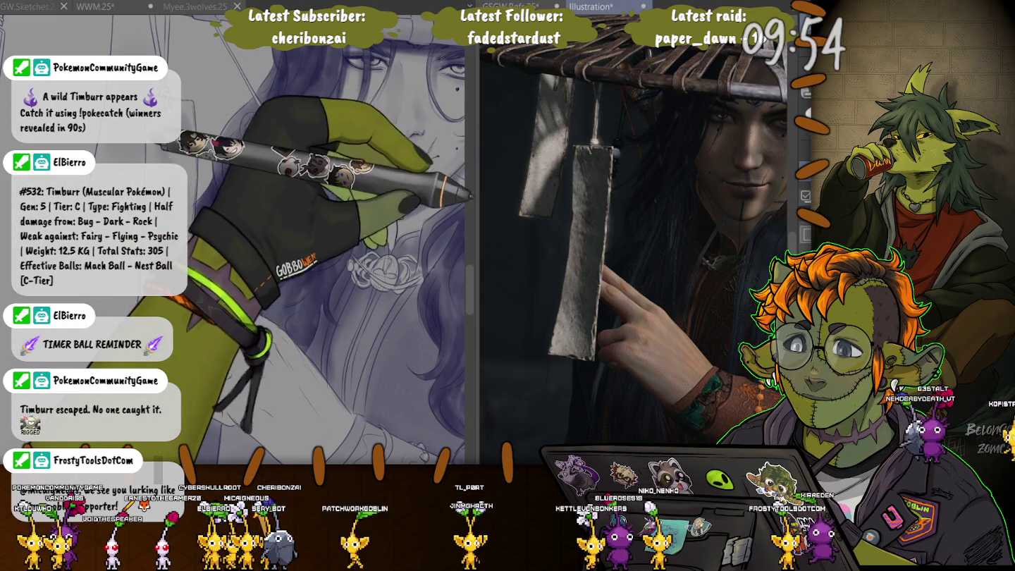
- Reframe the reference on the face, then zoom the canvas out around the figure's upper body
{"action": "left_click_drag", "start_coordinate": [550, 212], "coordinate": [621, 211]}
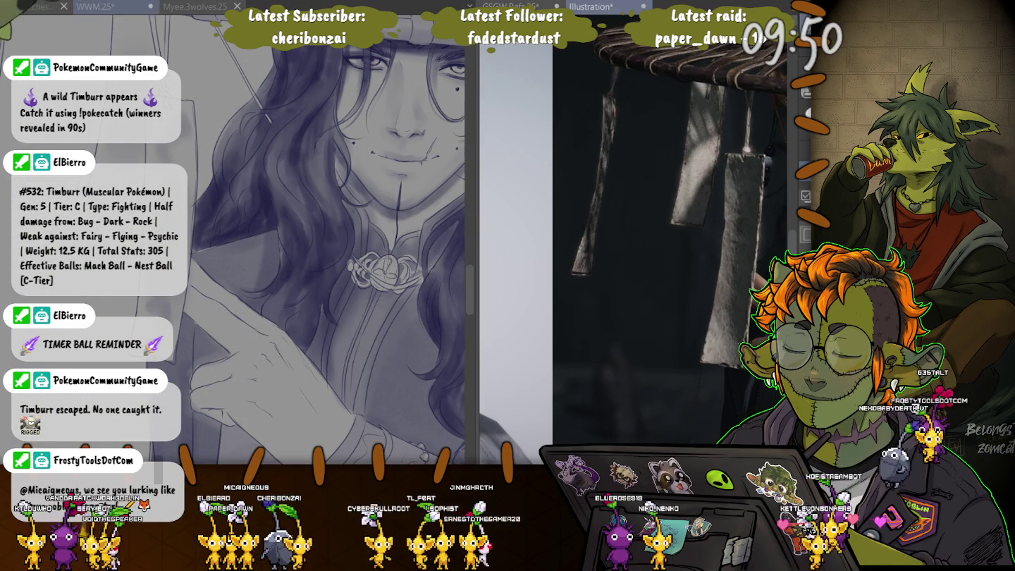
{"action": "left_click_drag", "start_coordinate": [352, 247], "coordinate": [177, 233]}
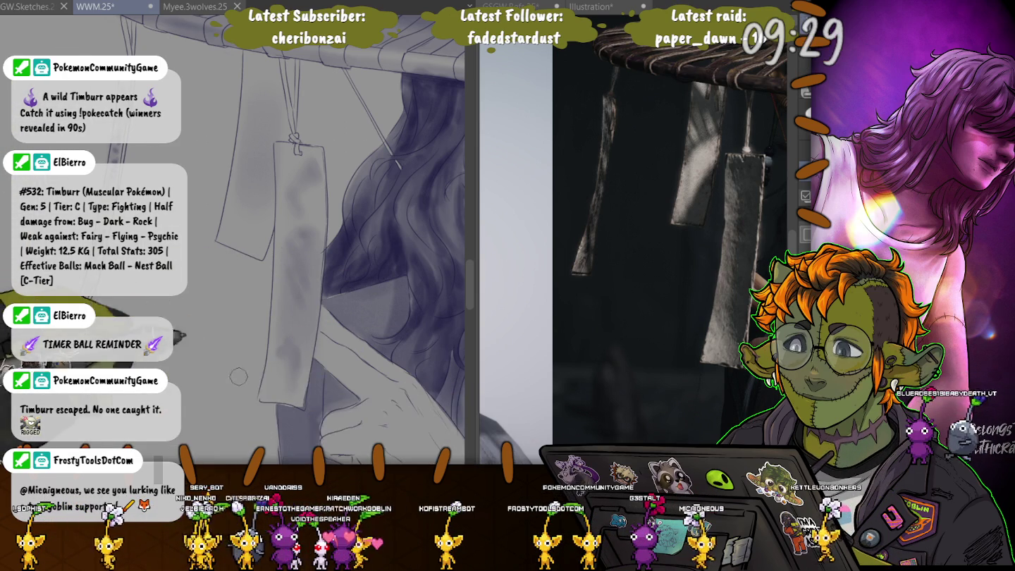
{"action": "key", "text": "ctrl+minus"}
{"action": "key", "text": "ctrl+minus"}
{"action": "left_click_drag", "start_coordinate": [315, 355], "coordinate": [7, 317]}
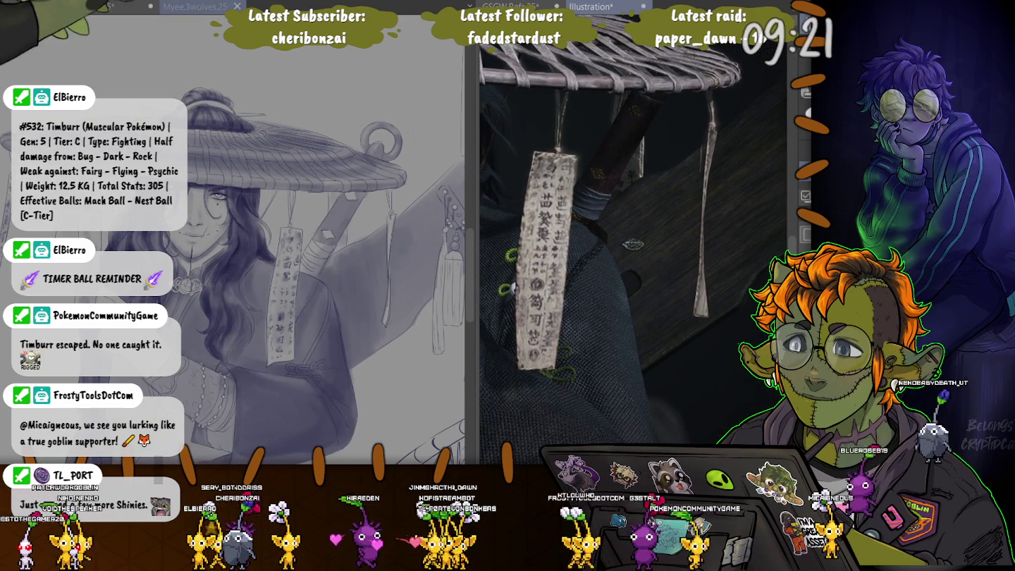
- Zoom in on the hat brim and reveal the hanging tassels and paper tag
{"action": "scroll", "coordinate": [386, 225], "scroll_direction": "up", "scroll_amount": 3}
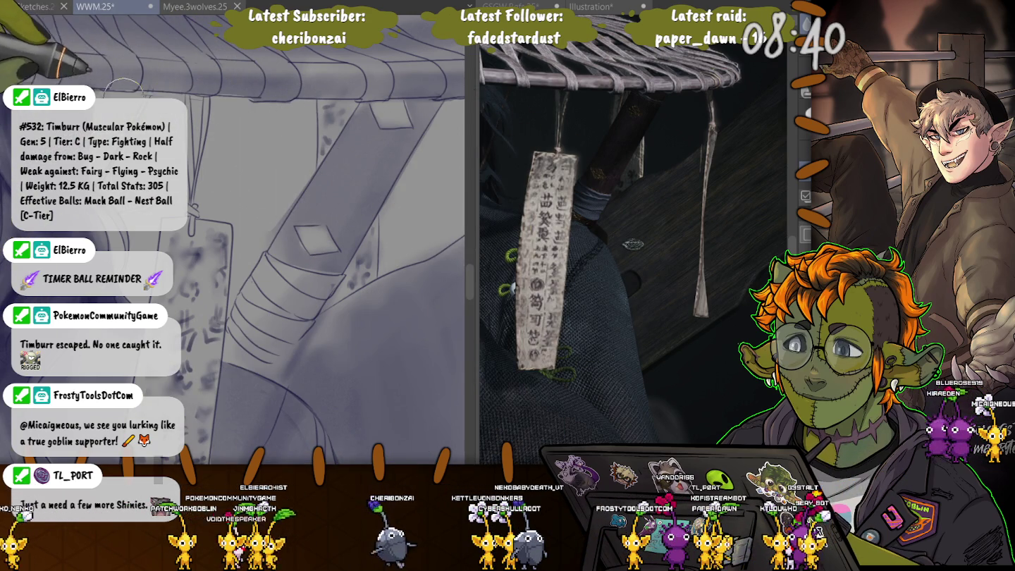
{"action": "scroll", "coordinate": [216, 198], "scroll_direction": "up", "scroll_amount": 1}
{"action": "mouse_move", "coordinate": [216, 198]}
{"action": "left_mouse_down"}
{"action": "mouse_move", "coordinate": [208, 155]}
{"action": "mouse_move", "coordinate": [146, 141]}
{"action": "left_mouse_up"}
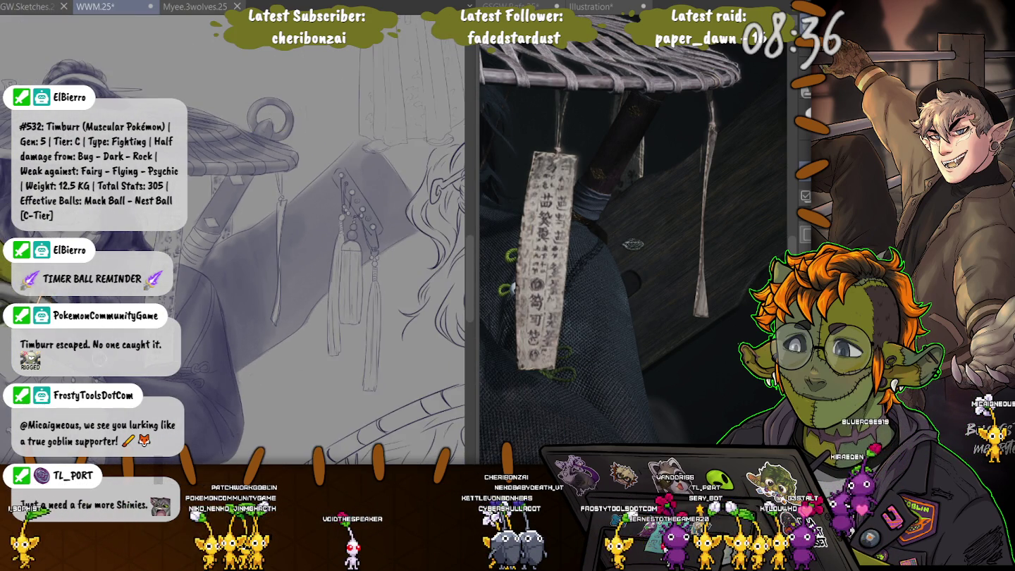
- Zoom out and save the WWM.25 illustration
{"action": "scroll", "coordinate": [232, 240], "scroll_direction": "down", "scroll_amount": 2}
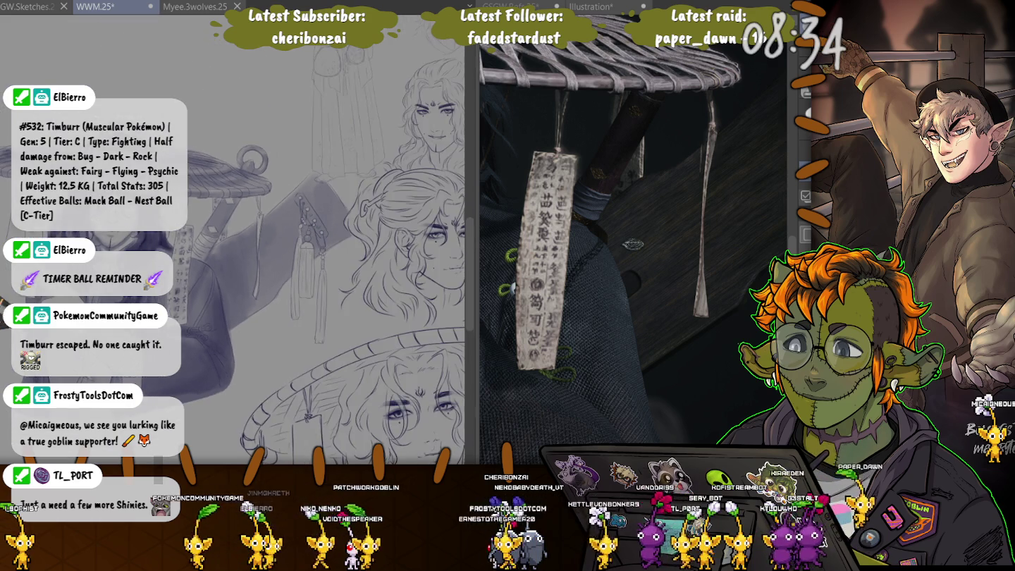
{"action": "scroll", "coordinate": [232, 240], "scroll_direction": "down", "scroll_amount": 1}
{"action": "scroll", "coordinate": [233, 240], "scroll_direction": "down", "scroll_amount": 1}
{"action": "key", "text": "ctrl+s"}
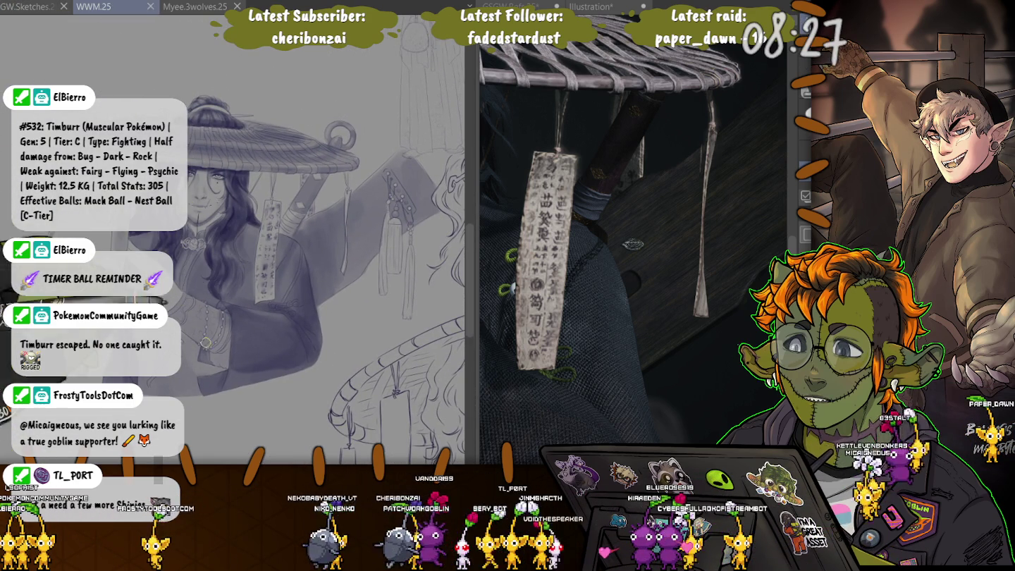
- Zoom in close on the man's eye for face detailing
{"action": "scroll", "coordinate": [332, 271], "scroll_direction": "up", "scroll_amount": 2}
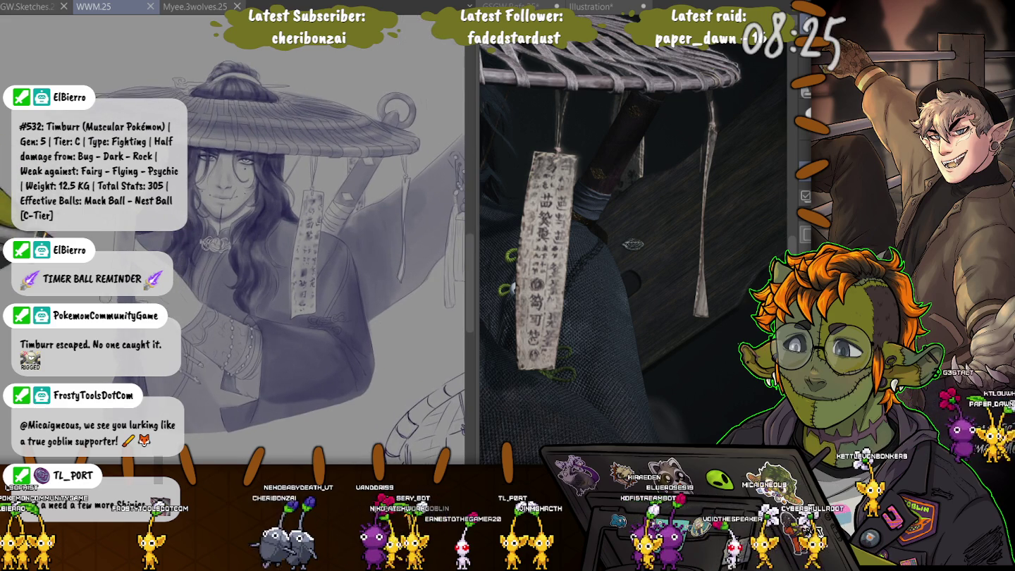
{"action": "scroll", "coordinate": [282, 247], "scroll_direction": "down", "scroll_amount": 2}
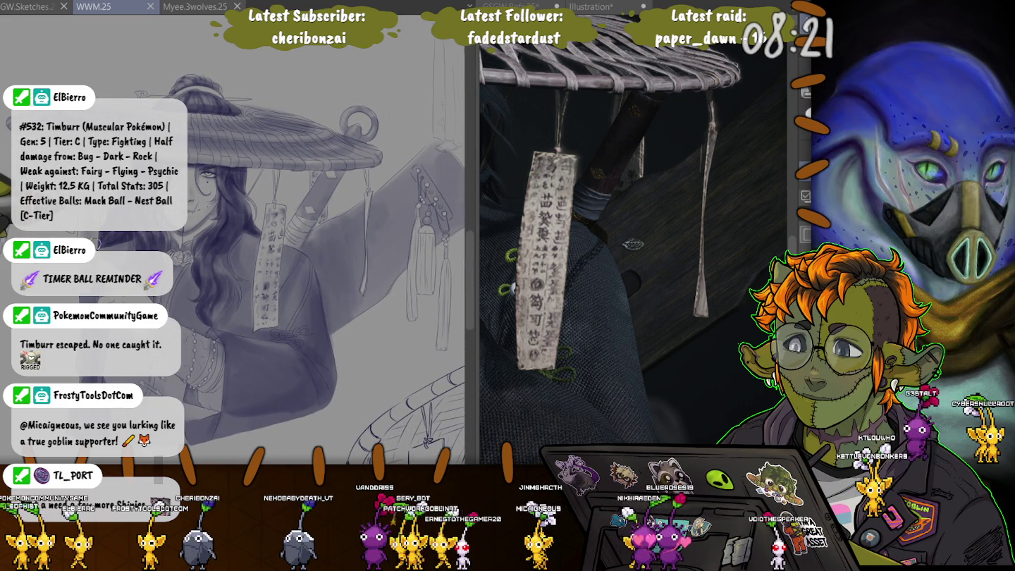
{"action": "scroll", "coordinate": [212, 176], "scroll_direction": "up", "scroll_amount": 1}
{"action": "scroll", "coordinate": [213, 177], "scroll_direction": "up", "scroll_amount": 1}
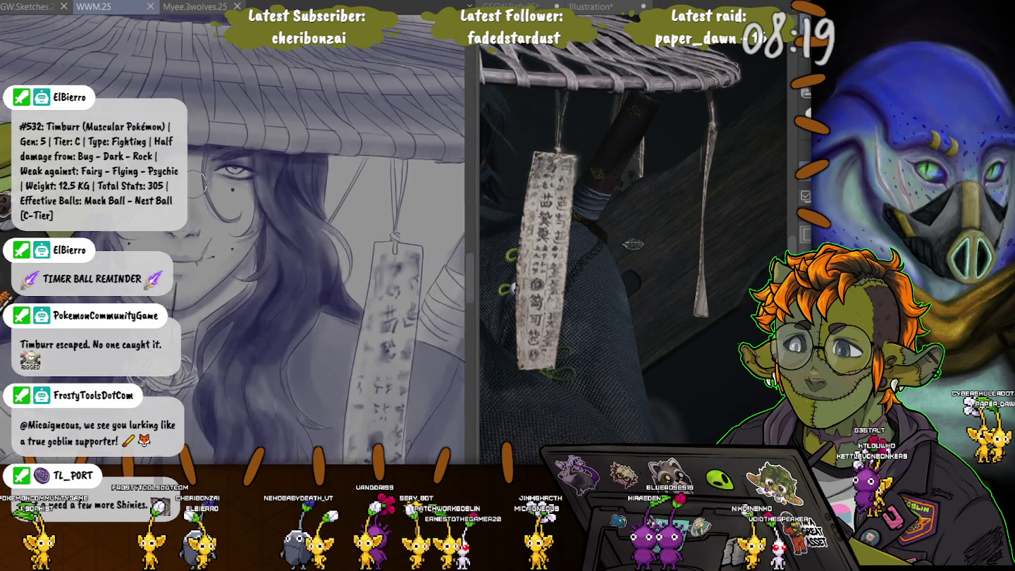
{"action": "scroll", "coordinate": [211, 177], "scroll_direction": "up", "scroll_amount": 1}
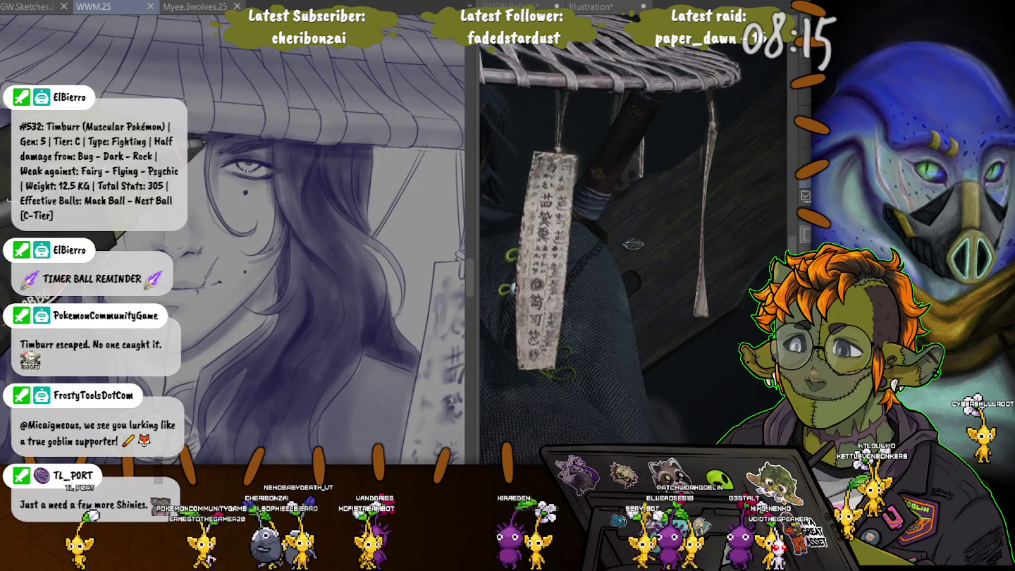
{"action": "scroll", "coordinate": [248, 164], "scroll_direction": "up", "scroll_amount": 1}
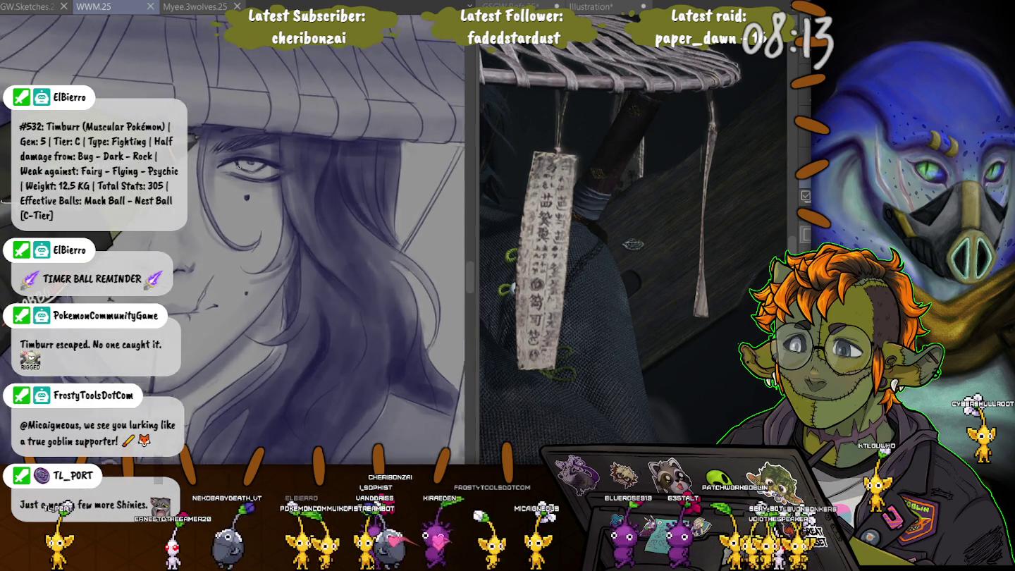
{"action": "scroll", "coordinate": [256, 164], "scroll_direction": "up", "scroll_amount": 1}
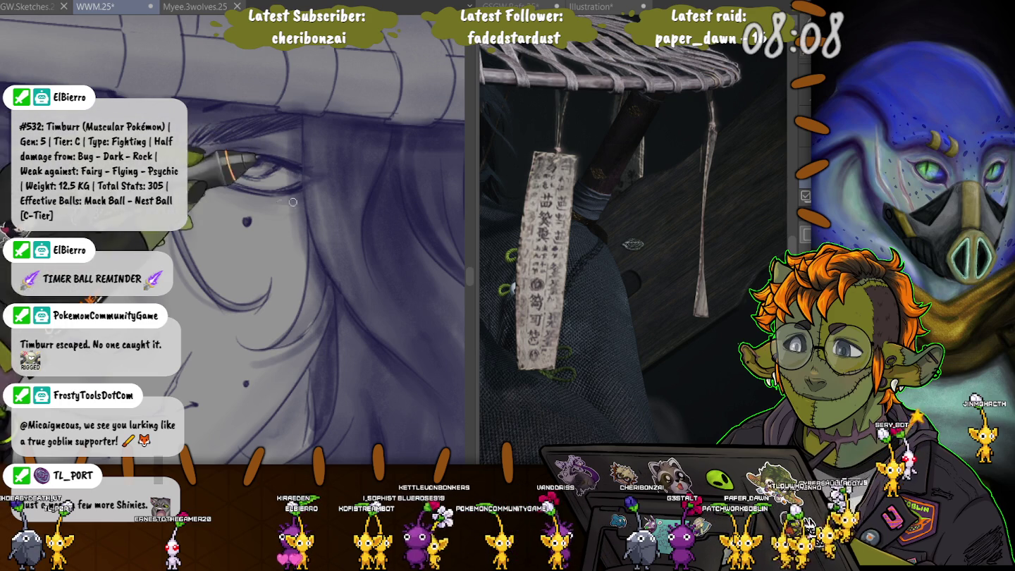
{"action": "left_click_drag", "start_coordinate": [219, 165], "coordinate": [349, 191]}
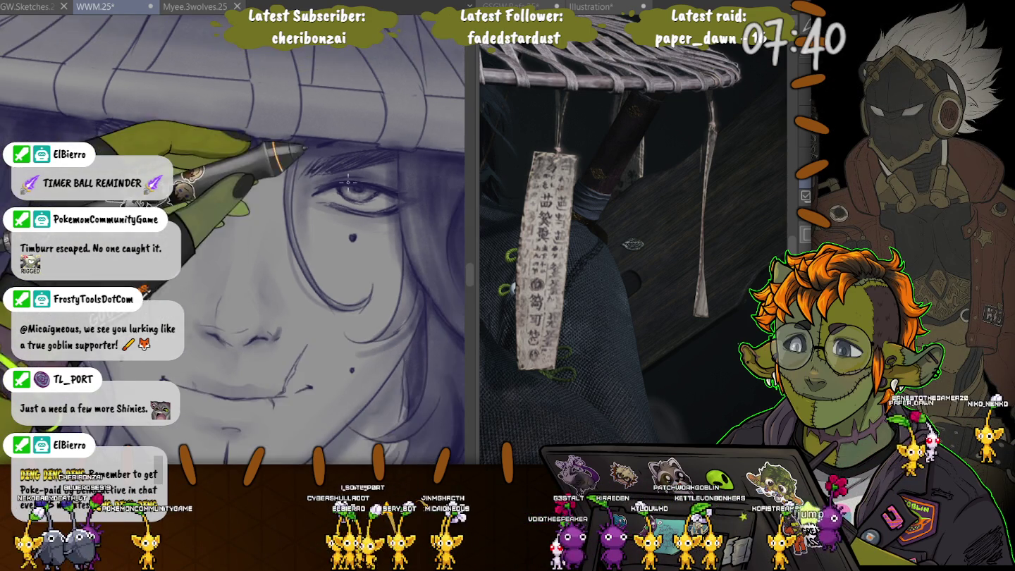
{"action": "scroll", "coordinate": [339, 175], "scroll_direction": "down", "scroll_amount": 2}
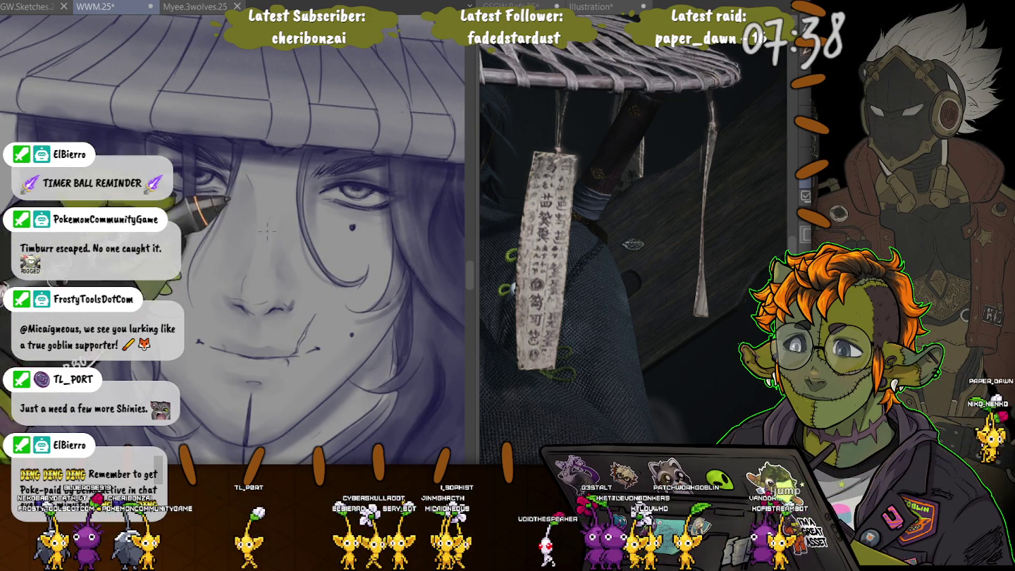
{"action": "scroll", "coordinate": [232, 240], "scroll_direction": "down", "scroll_amount": 2}
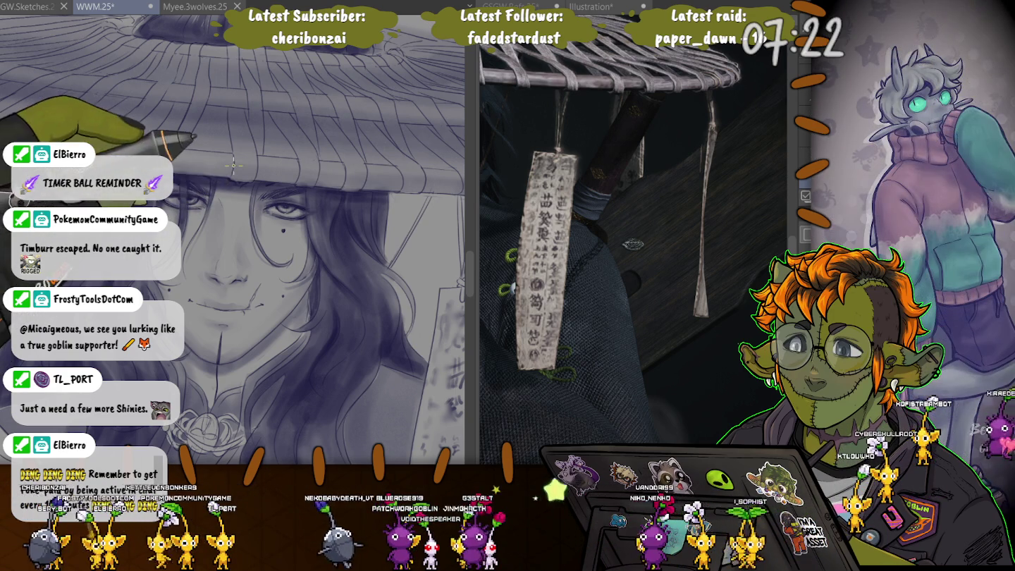
{"action": "scroll", "coordinate": [233, 165], "scroll_direction": "down", "scroll_amount": 2}
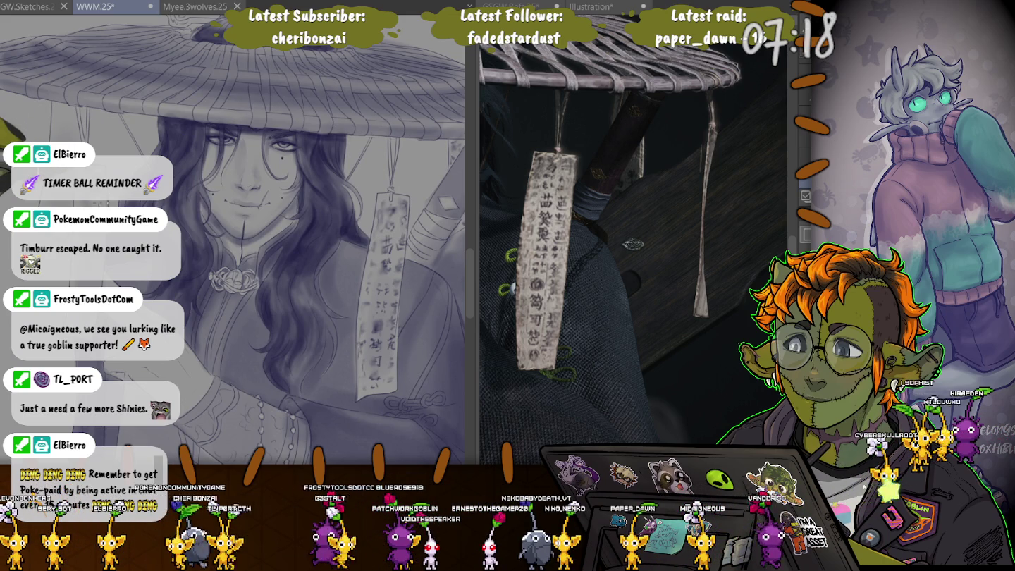
{"action": "scroll", "coordinate": [268, 176], "scroll_direction": "up", "scroll_amount": 2}
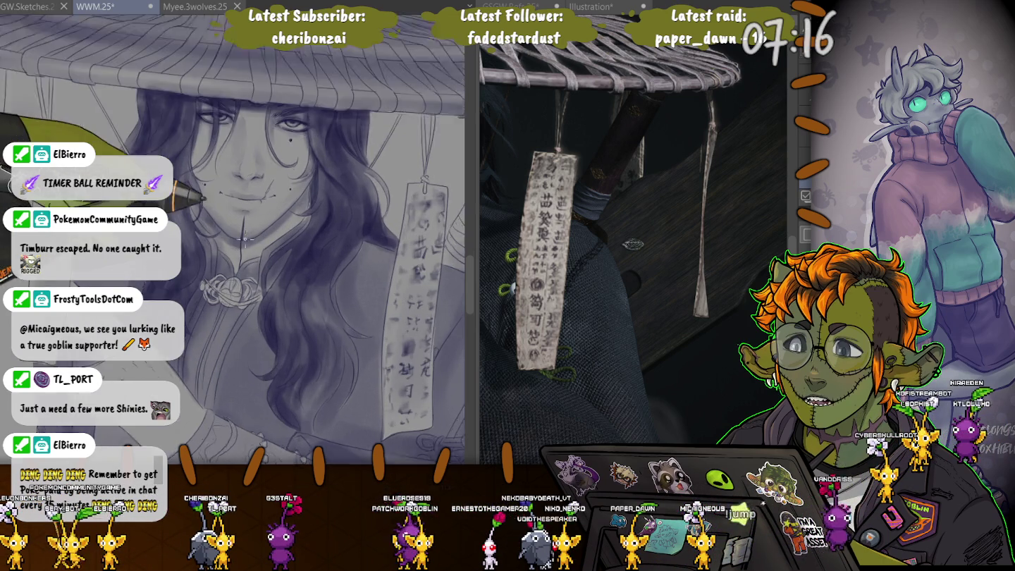
{"action": "scroll", "coordinate": [269, 176], "scroll_direction": "up", "scroll_amount": 2}
{"action": "scroll", "coordinate": [268, 176], "scroll_direction": "up", "scroll_amount": 2}
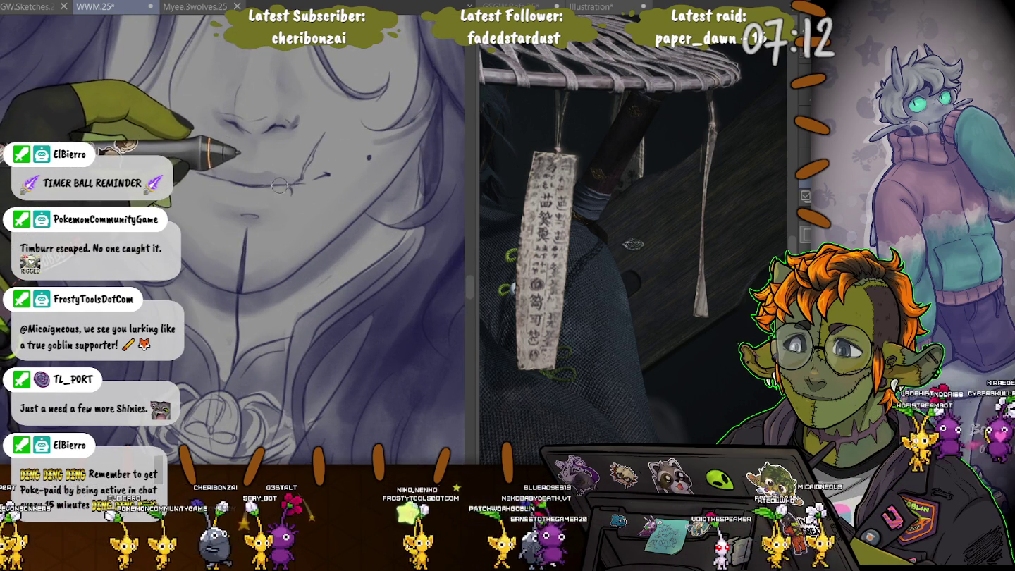
{"action": "left_click_drag", "start_coordinate": [304, 185], "coordinate": [197, 173]}
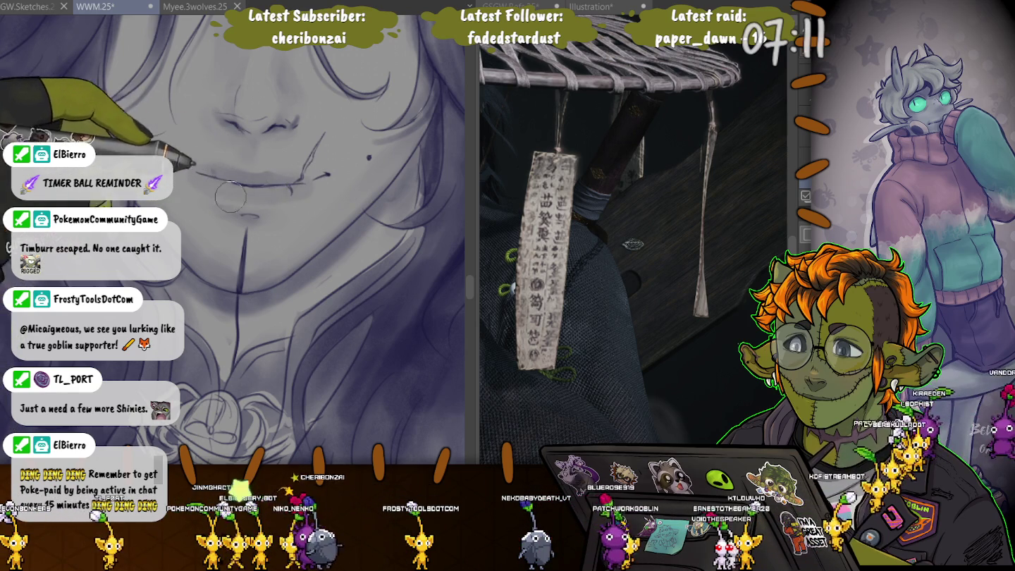
{"action": "key", "text": "ctrl+z"}
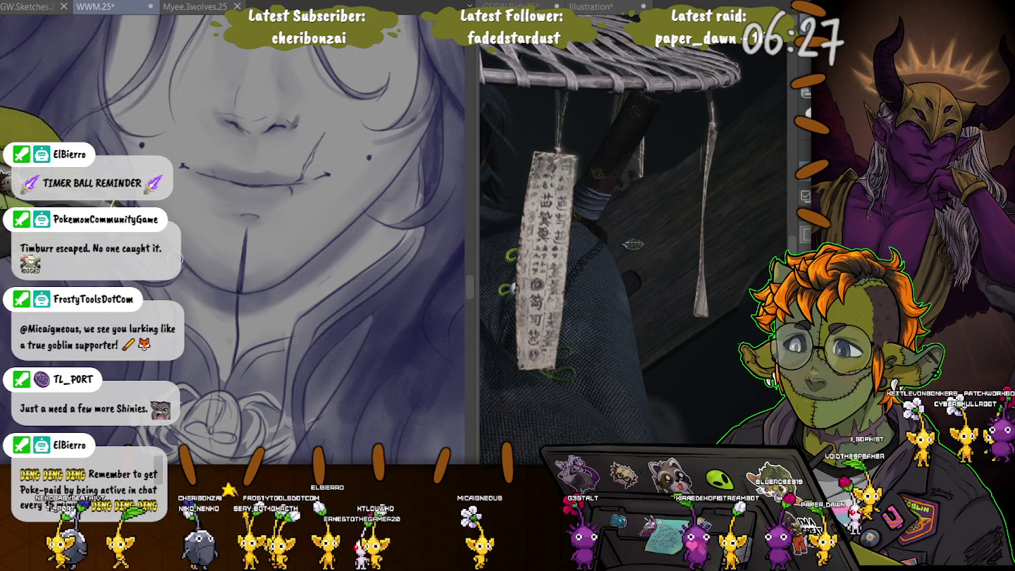
- Zoom out to the full drawing and save the illustration
{"action": "scroll", "coordinate": [145, 222], "scroll_direction": "down", "scroll_amount": 2}
{"action": "scroll", "coordinate": [145, 222], "scroll_direction": "down", "scroll_amount": 1}
{"action": "scroll", "coordinate": [144, 222], "scroll_direction": "down", "scroll_amount": 1}
{"action": "scroll", "coordinate": [144, 222], "scroll_direction": "down", "scroll_amount": 1}
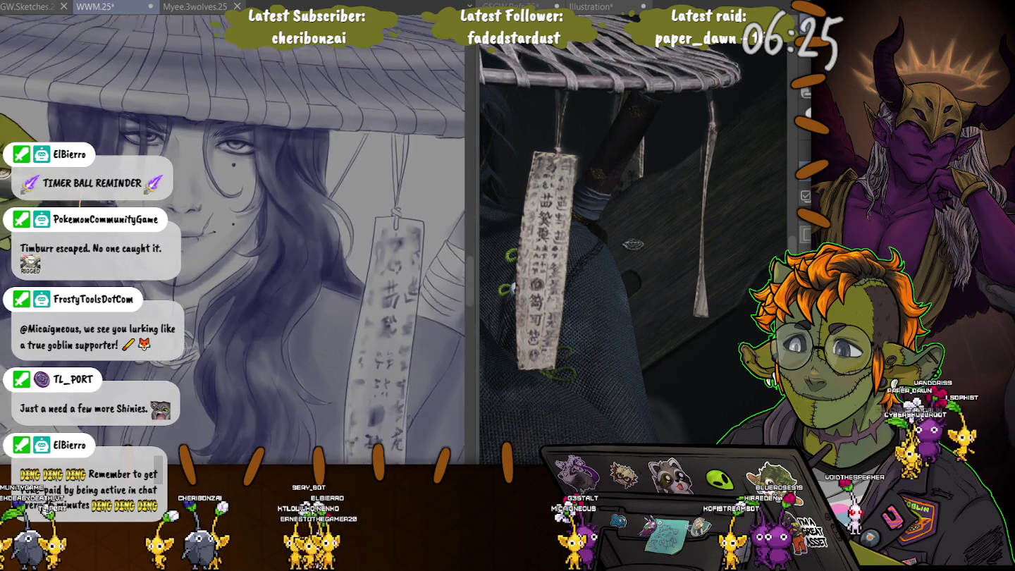
{"action": "scroll", "coordinate": [144, 222], "scroll_direction": "down", "scroll_amount": 1}
{"action": "scroll", "coordinate": [144, 222], "scroll_direction": "down", "scroll_amount": 1}
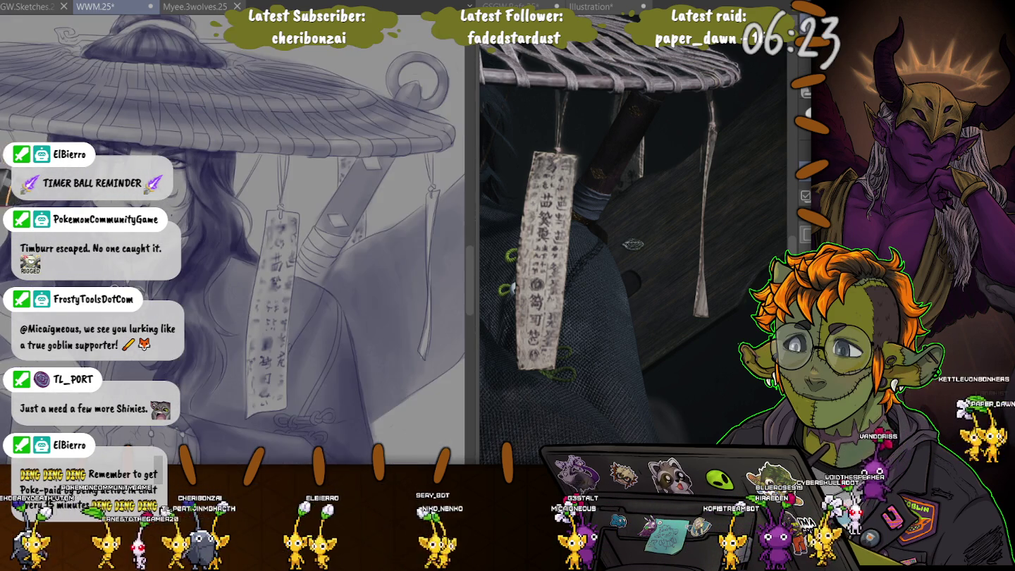
{"action": "scroll", "coordinate": [145, 222], "scroll_direction": "down", "scroll_amount": 1}
{"action": "scroll", "coordinate": [144, 222], "scroll_direction": "down", "scroll_amount": 1}
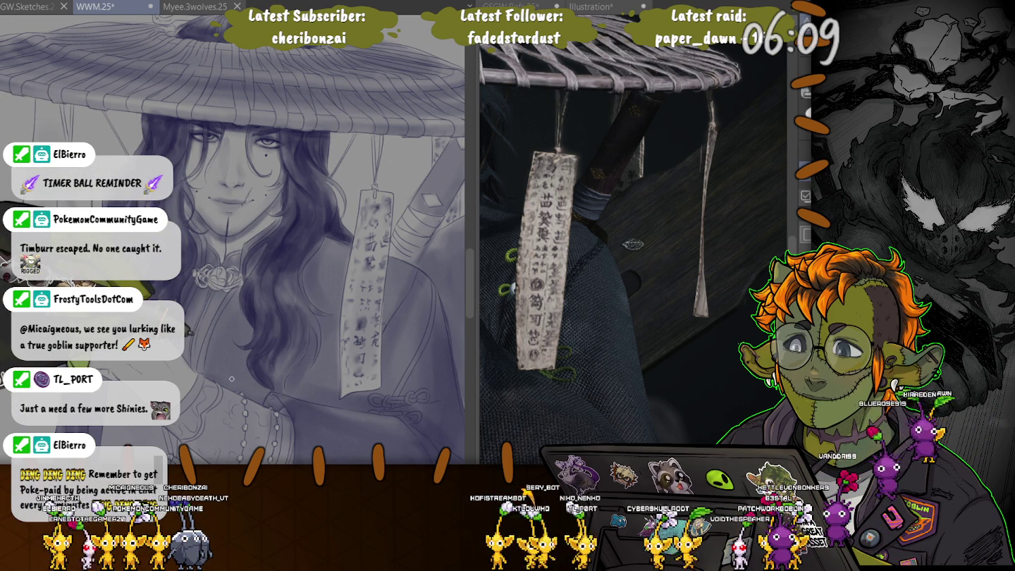
{"action": "key", "text": "ctrl+s"}
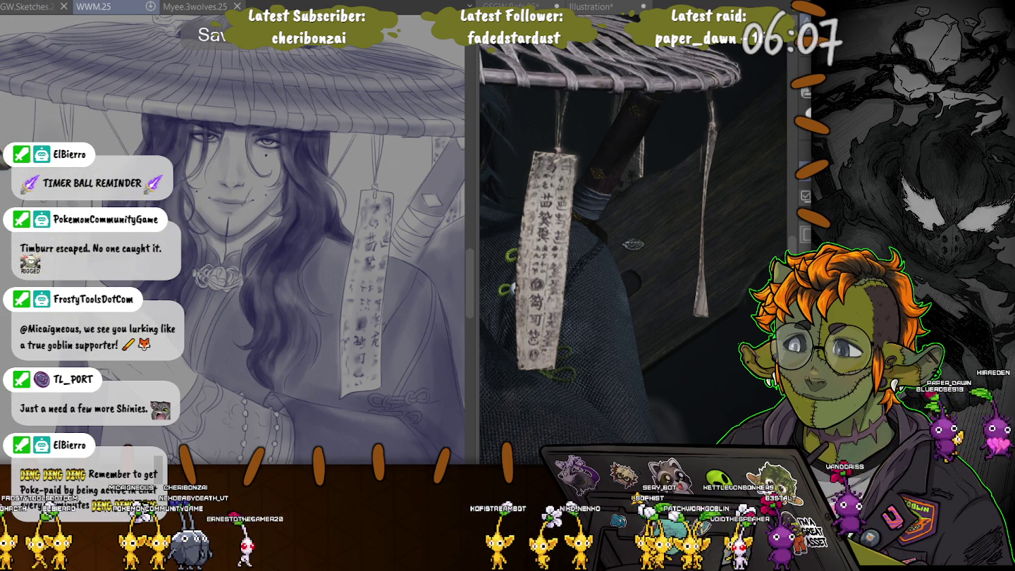
- Close the side-by-side reference view and readjust the canvas zoom to fit the figure
{"action": "key", "text": "ctrl+0"}
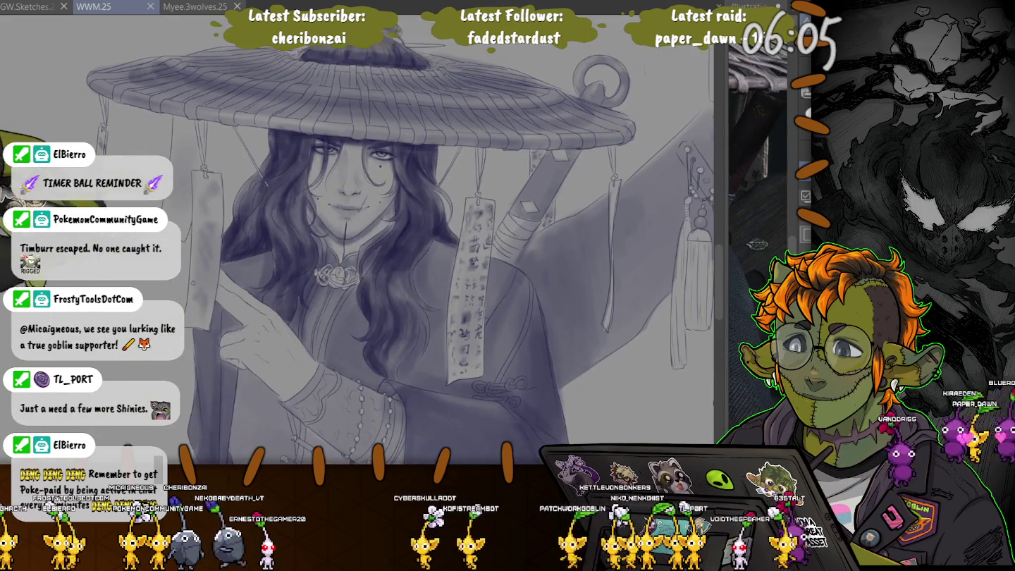
{"action": "scroll", "coordinate": [396, 254], "scroll_direction": "down", "scroll_amount": 2}
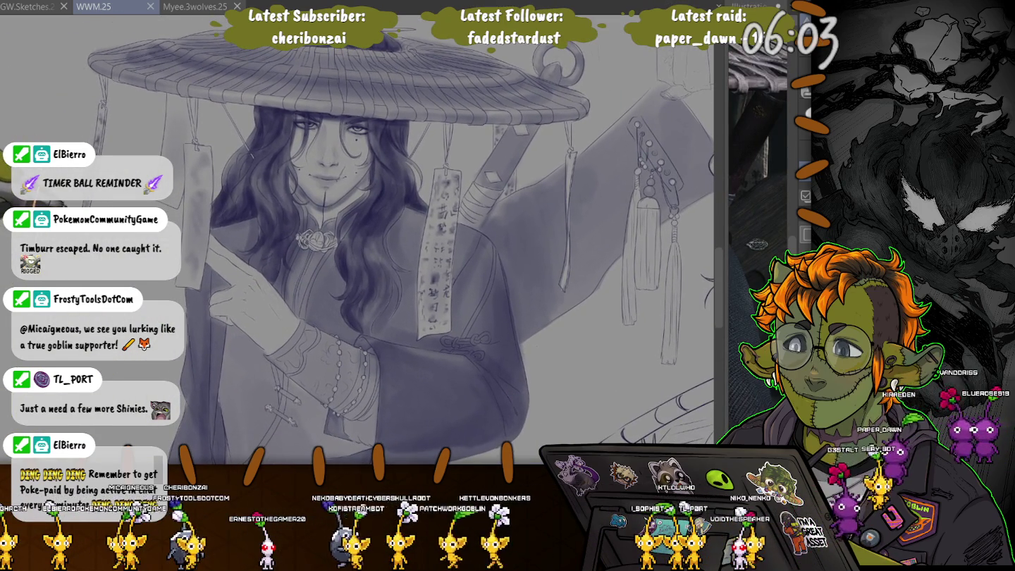
{"action": "scroll", "coordinate": [402, 249], "scroll_direction": "down", "scroll_amount": 1}
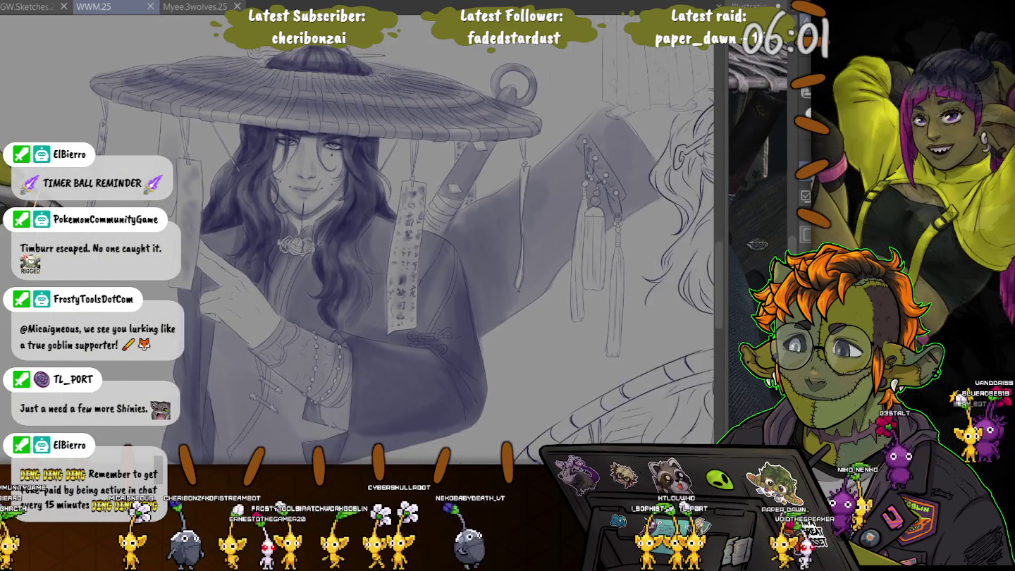
{"action": "scroll", "coordinate": [402, 249], "scroll_direction": "down", "scroll_amount": 1}
{"action": "scroll", "coordinate": [402, 251], "scroll_direction": "up", "scroll_amount": 1}
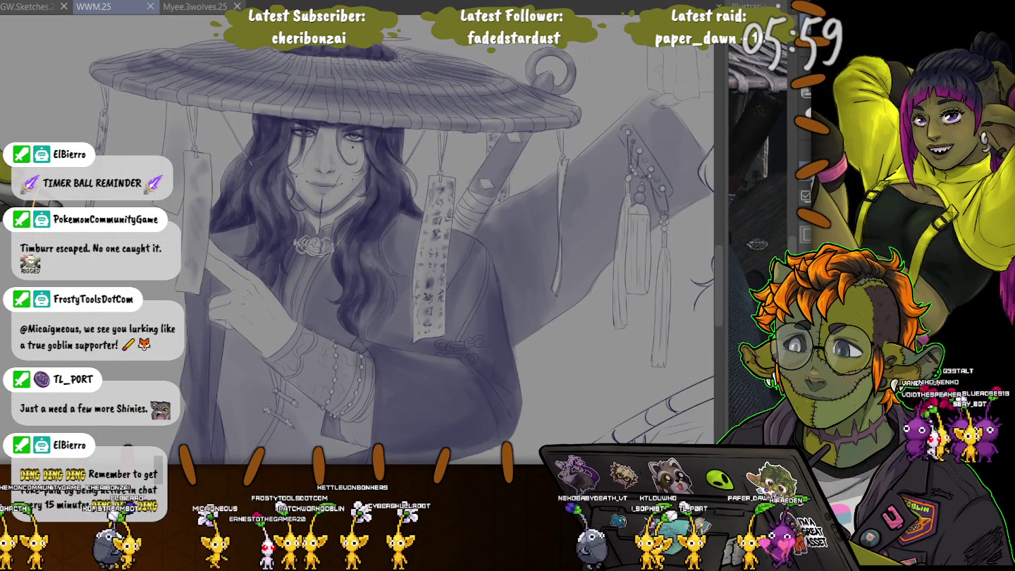
{"action": "scroll", "coordinate": [401, 251], "scroll_direction": "up", "scroll_amount": 1}
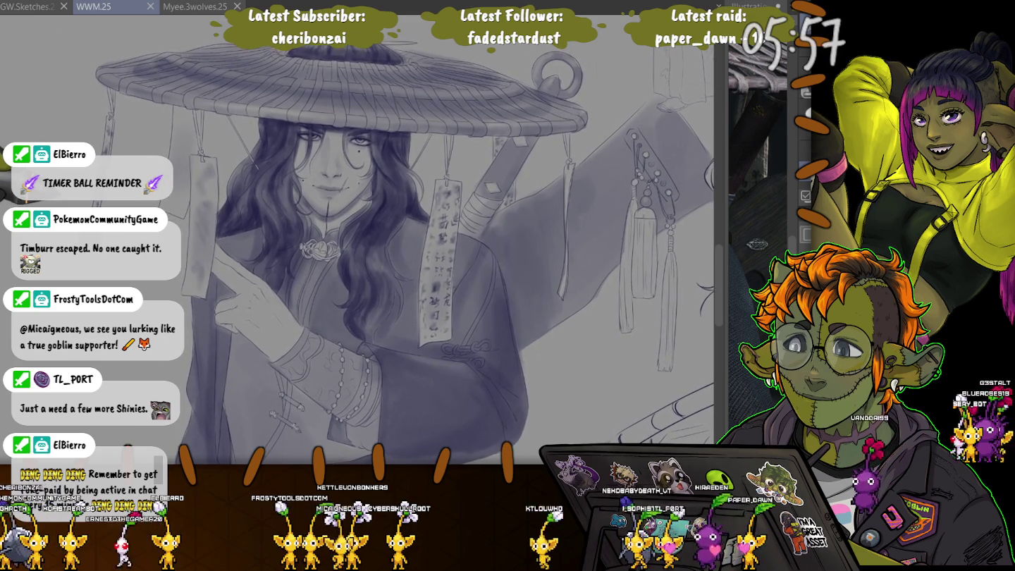